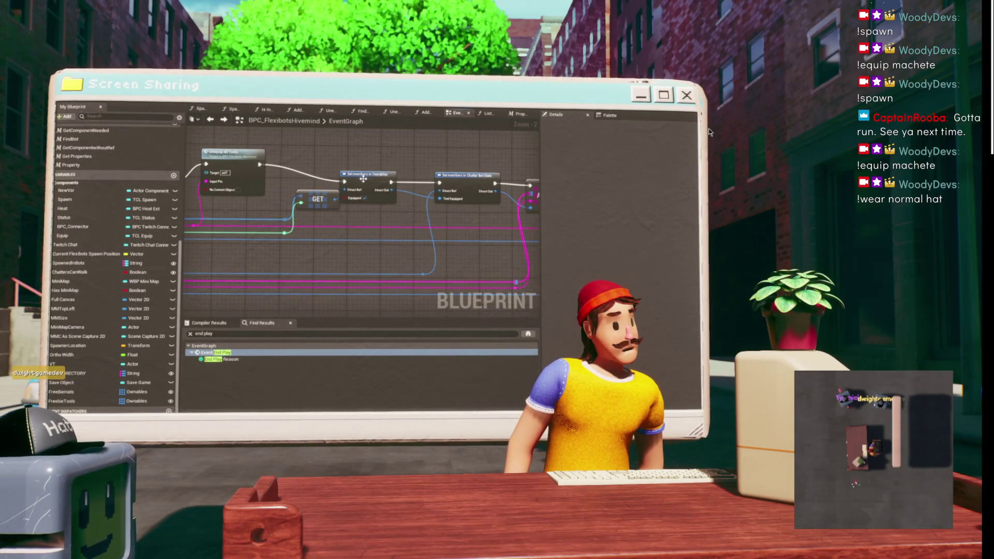
- Line the GET node up beside the Set members nodes, then select Set members in Ownables
{"action": "left_click_drag", "start_coordinate": [363, 178], "coordinate": [372, 178]}
{"action": "left_click_drag", "start_coordinate": [318, 199], "coordinate": [307, 192]}
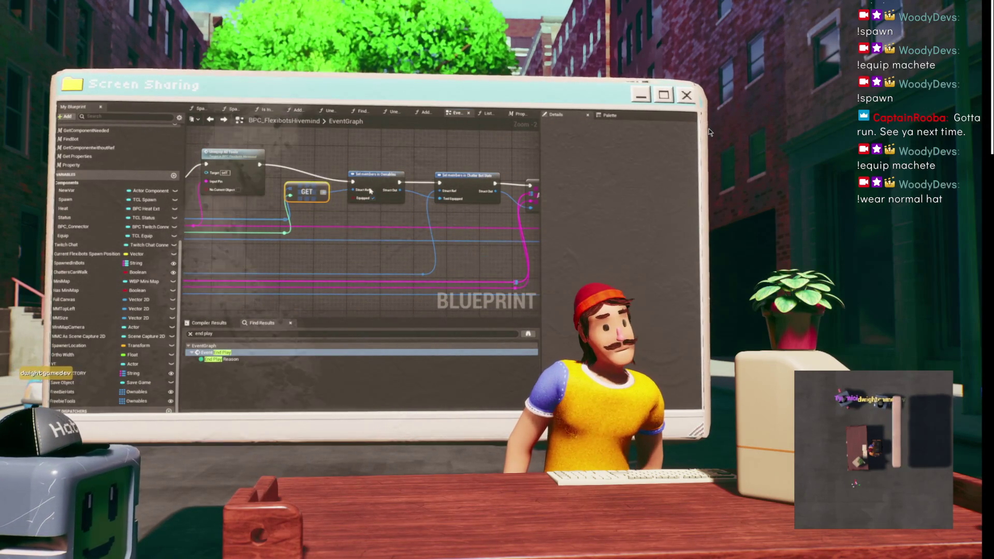
{"action": "left_click", "coordinate": [370, 191]}
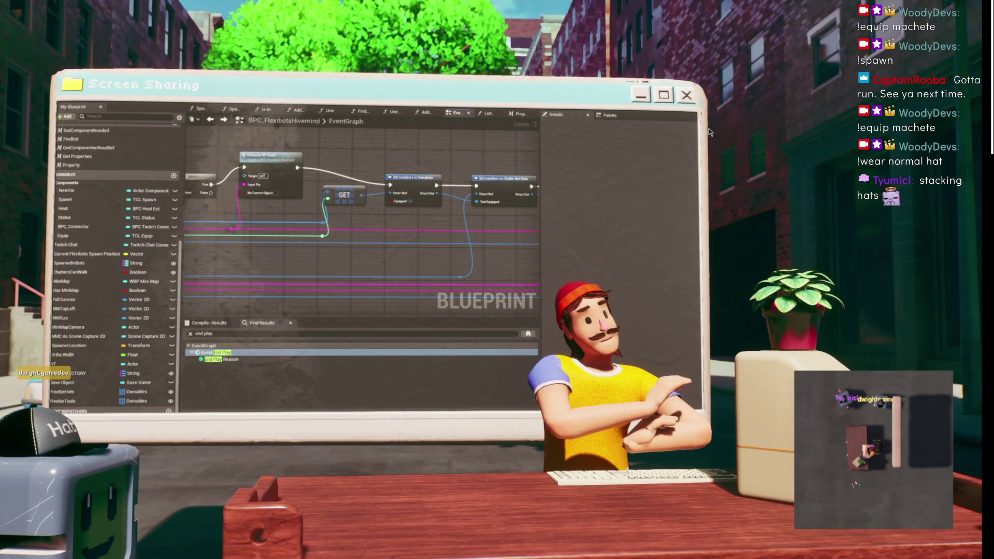
- Add a second Hat Owned entry and name it 'Cubic Dawn'
{"action": "scroll", "coordinate": [251, 232], "scroll_direction": "up", "scroll_amount": 3}
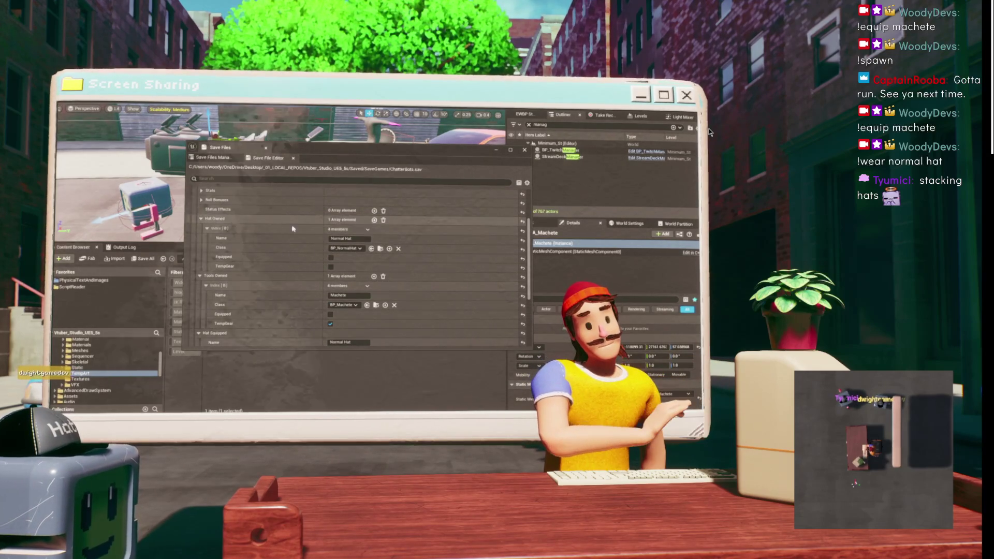
{"action": "left_click", "coordinate": [375, 220]}
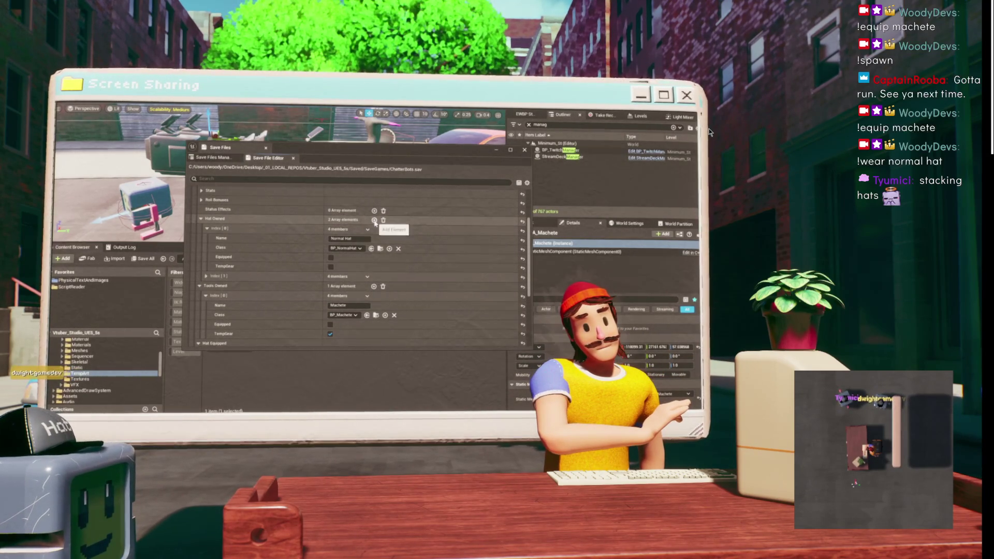
{"action": "left_click", "coordinate": [205, 277]}
{"action": "left_click", "coordinate": [348, 286]}
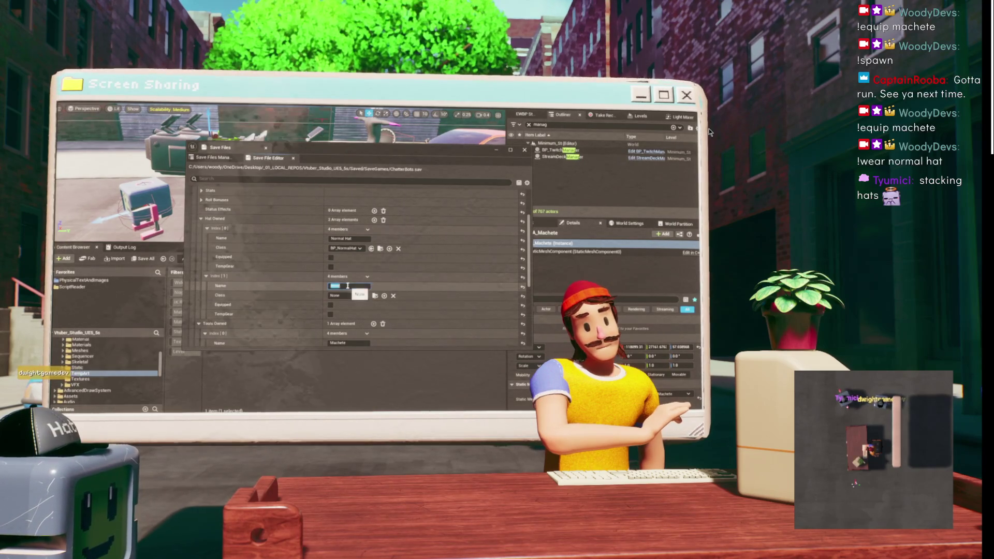
{"action": "left_click_drag", "start_coordinate": [233, 147], "coordinate": [314, 155]}
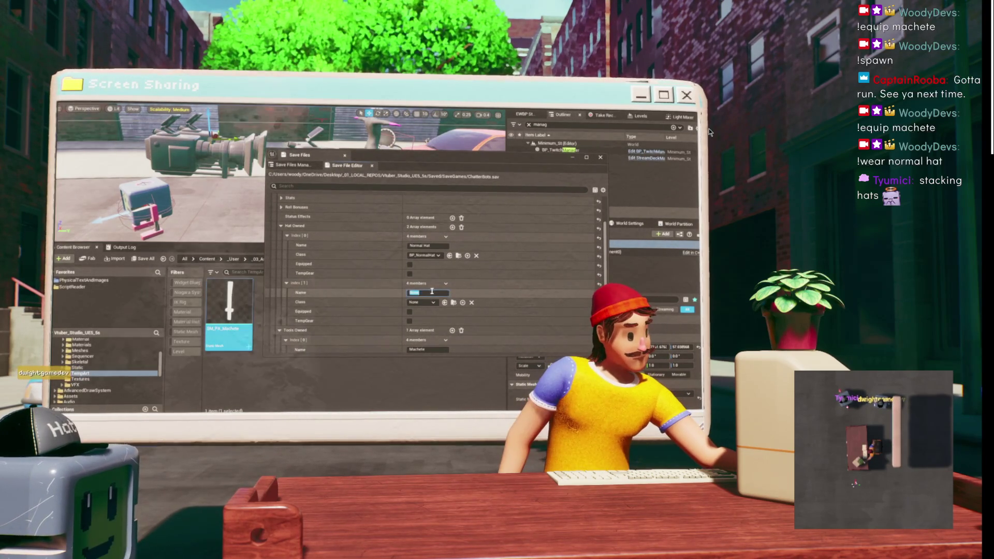
{"action": "type", "text": "C"}
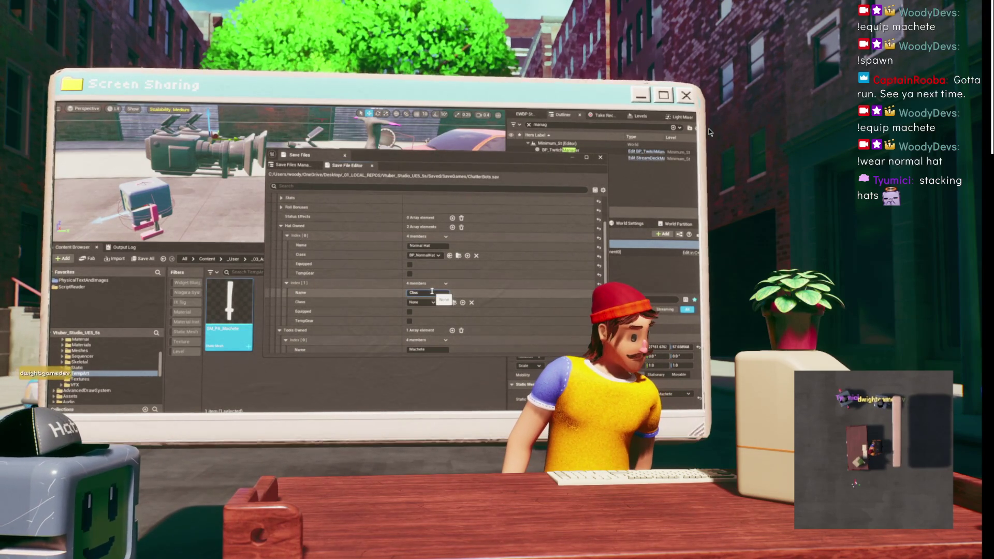
{"action": "type", "text": "ubic Dawn"}
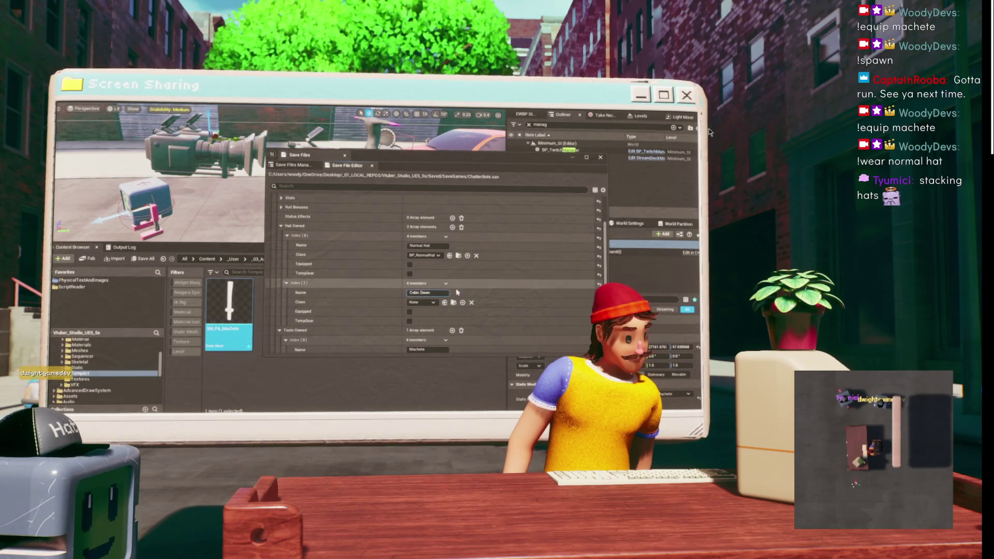
- Set the new hat's class to BP_FIRST_Hat and close the save file editor
{"action": "left_click", "coordinate": [424, 303]}
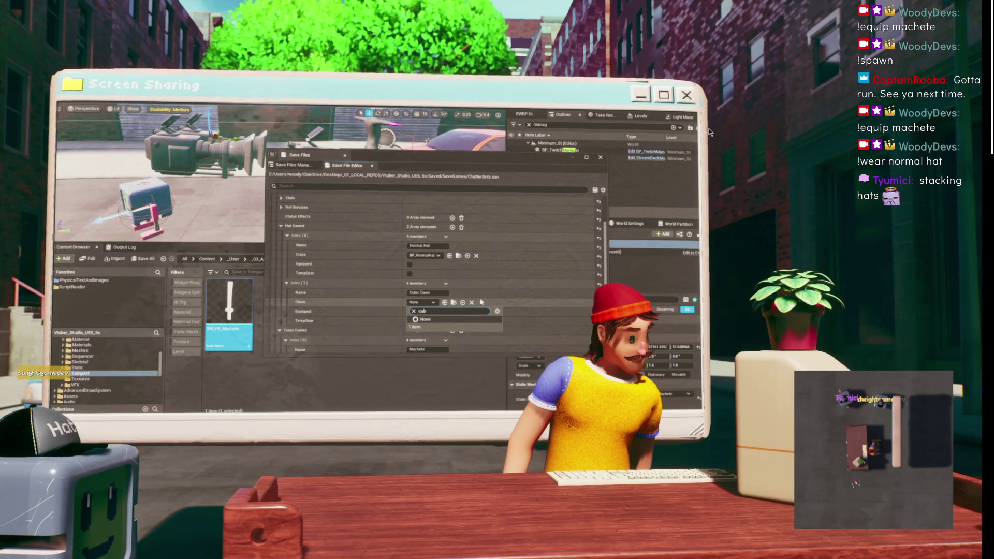
{"action": "key", "text": "BackSpace"}
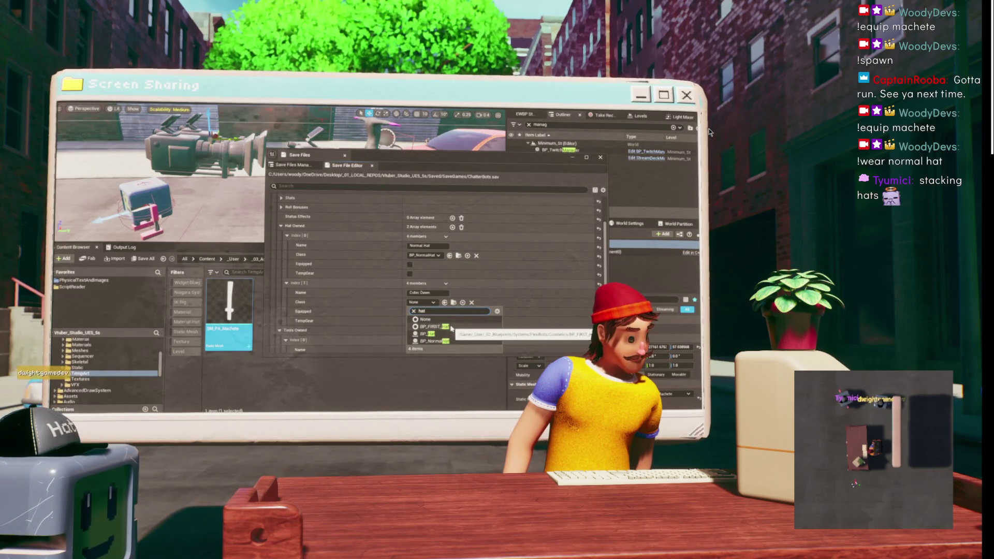
{"action": "left_click", "coordinate": [436, 328]}
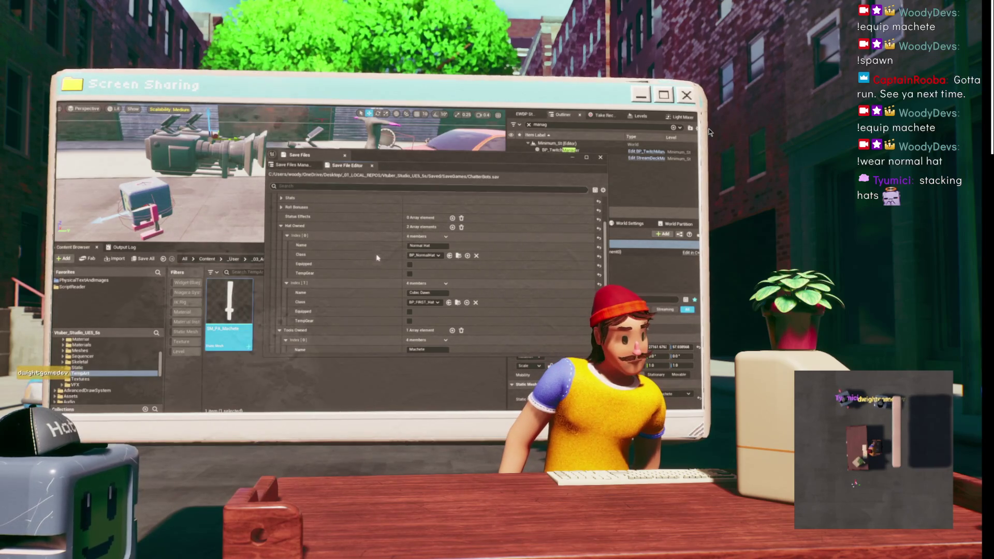
{"action": "scroll", "coordinate": [361, 281], "scroll_direction": "down", "scroll_amount": 1}
{"action": "scroll", "coordinate": [361, 281], "scroll_direction": "up", "scroll_amount": 2}
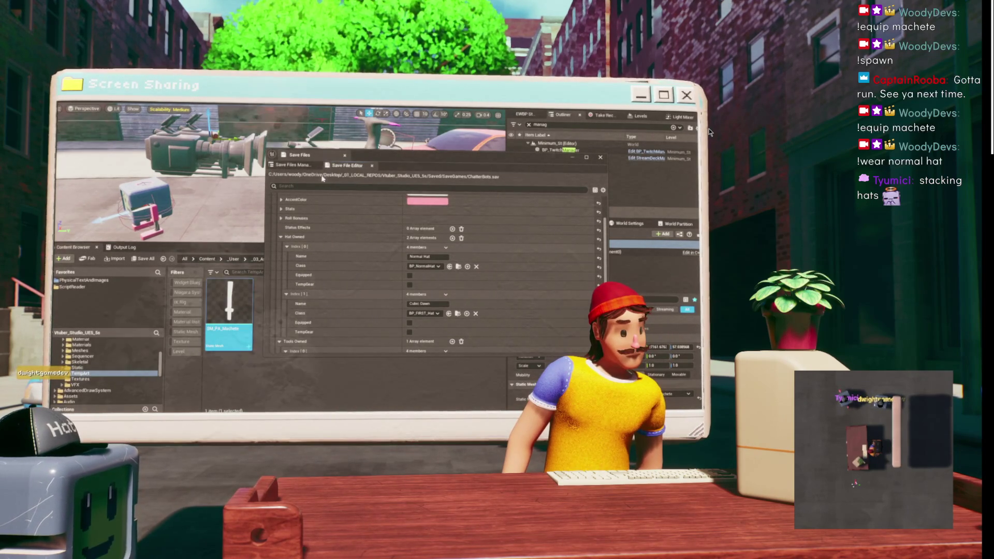
{"action": "scroll", "coordinate": [323, 224], "scroll_direction": "up", "scroll_amount": 3}
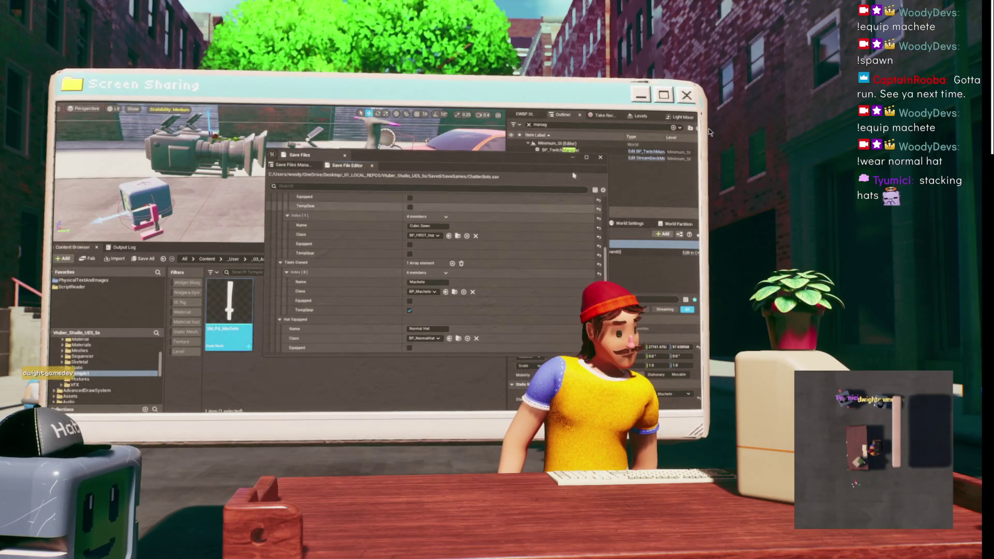
{"action": "left_click", "coordinate": [600, 157]}
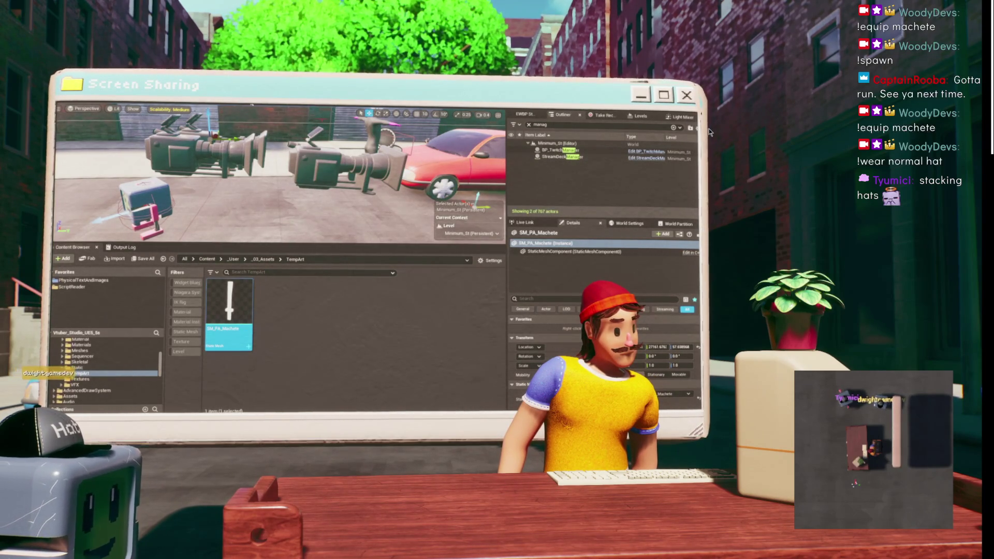
- Play in editor and review BP_TwitchManager's BPC_FlexibotsHivemind hat and tool fields
{"action": "key", "text": "alt+p"}
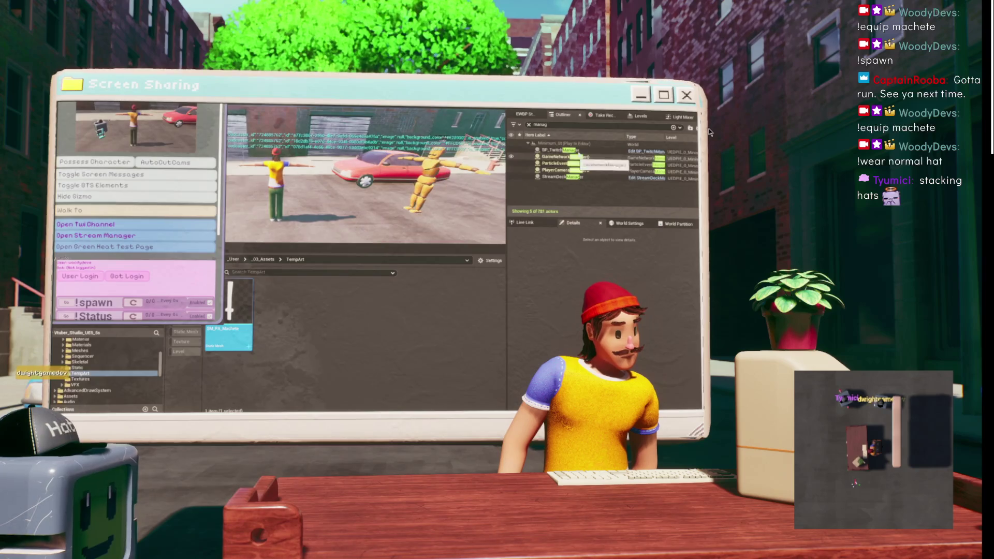
{"action": "left_click", "coordinate": [554, 149]}
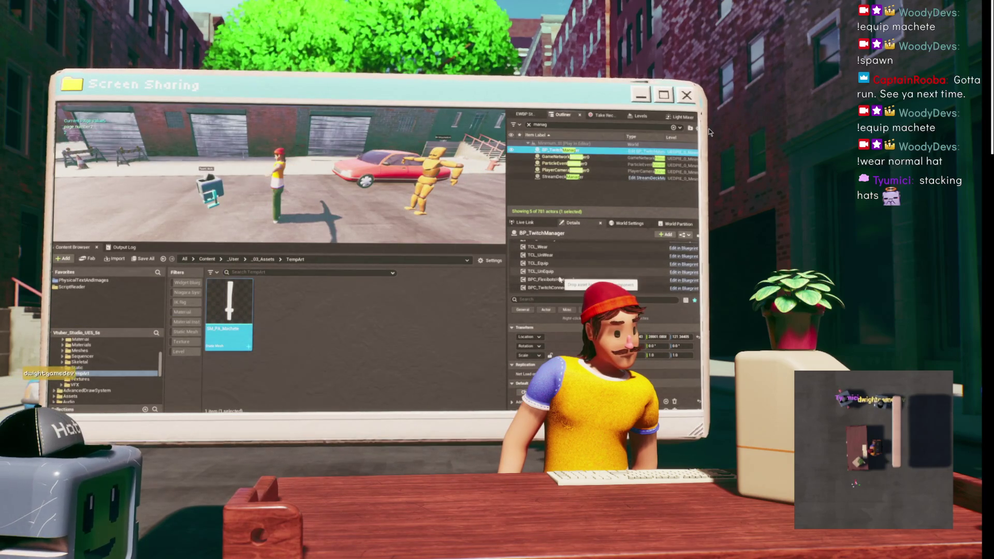
{"action": "left_click", "coordinate": [559, 280]}
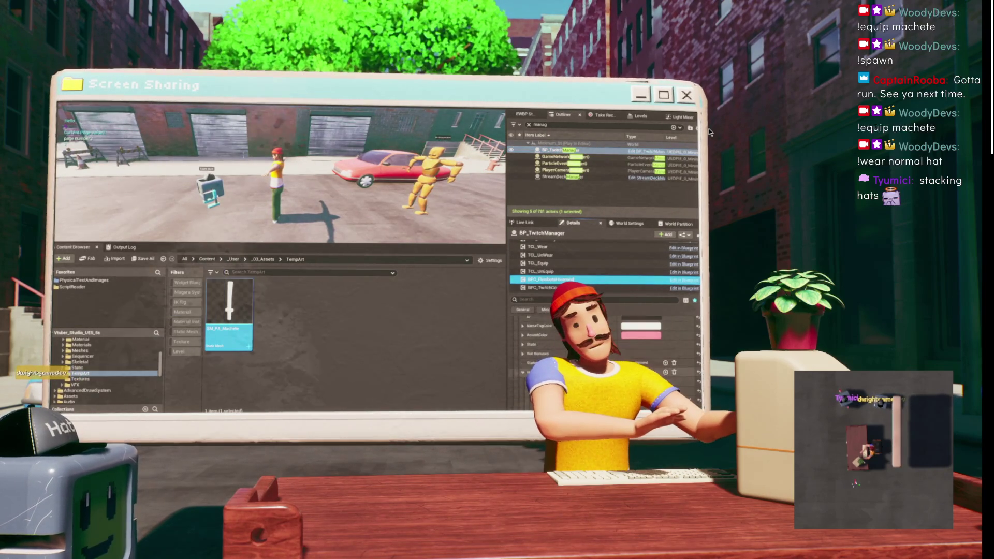
{"action": "scroll", "coordinate": [600, 342], "scroll_direction": "down", "scroll_amount": 2}
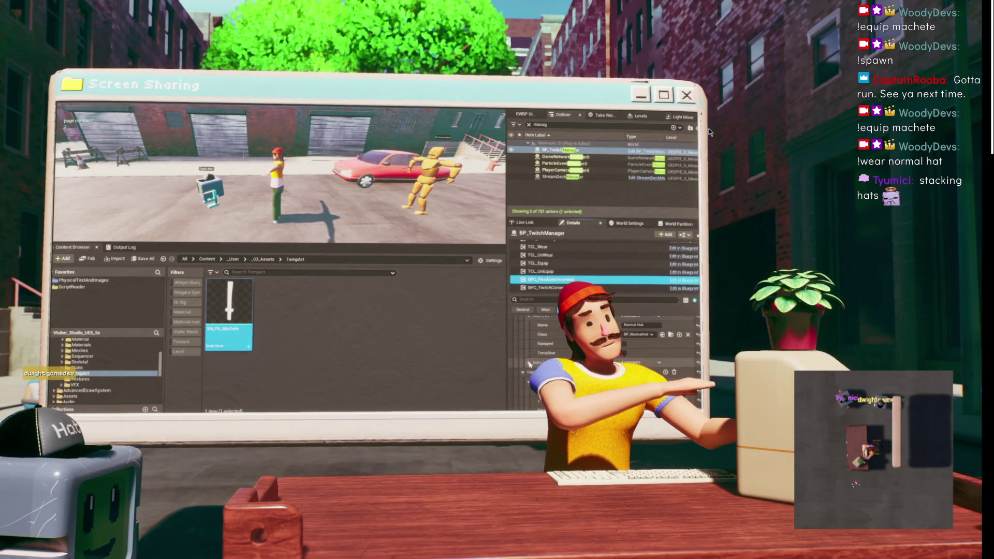
{"action": "scroll", "coordinate": [606, 341], "scroll_direction": "down", "scroll_amount": 2}
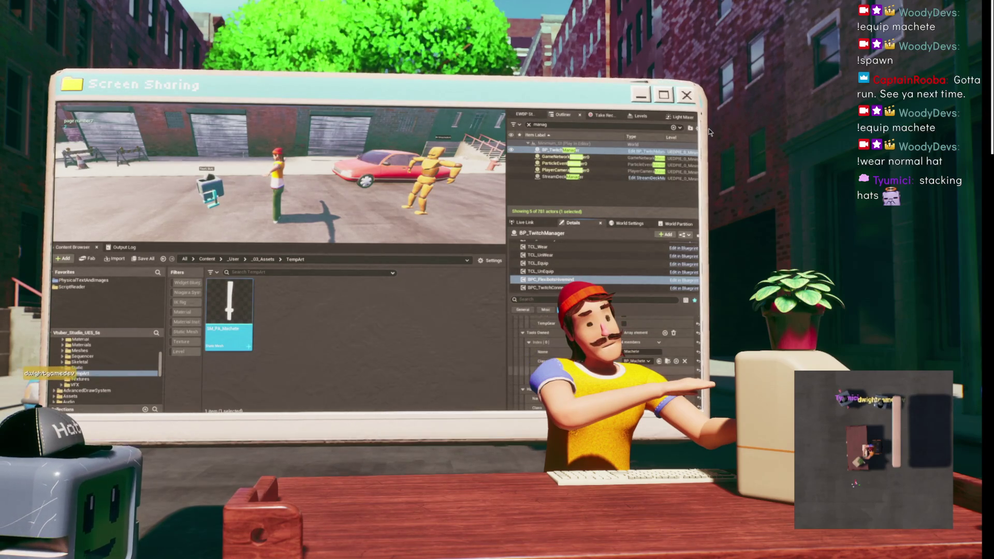
{"action": "scroll", "coordinate": [605, 342], "scroll_direction": "up", "scroll_amount": 2}
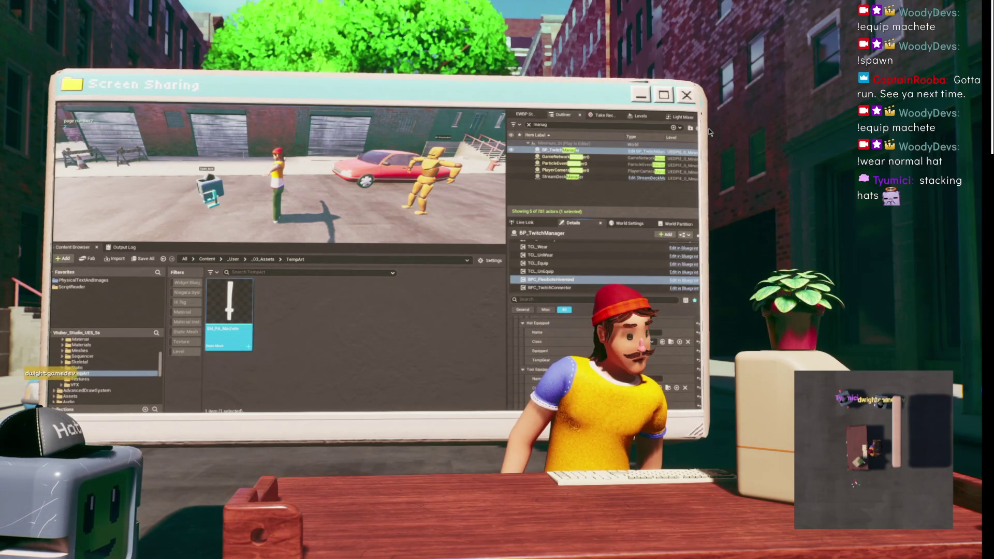
- Send the '!wear cubic dawn' command in Chatterino
{"action": "mouse_move", "coordinate": [438, 412]}
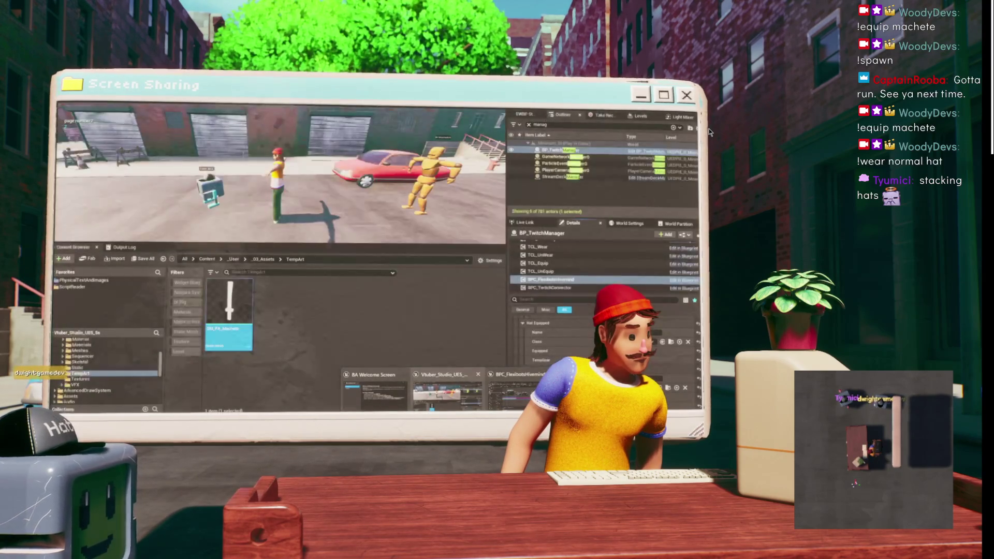
{"action": "left_click", "coordinate": [438, 391]}
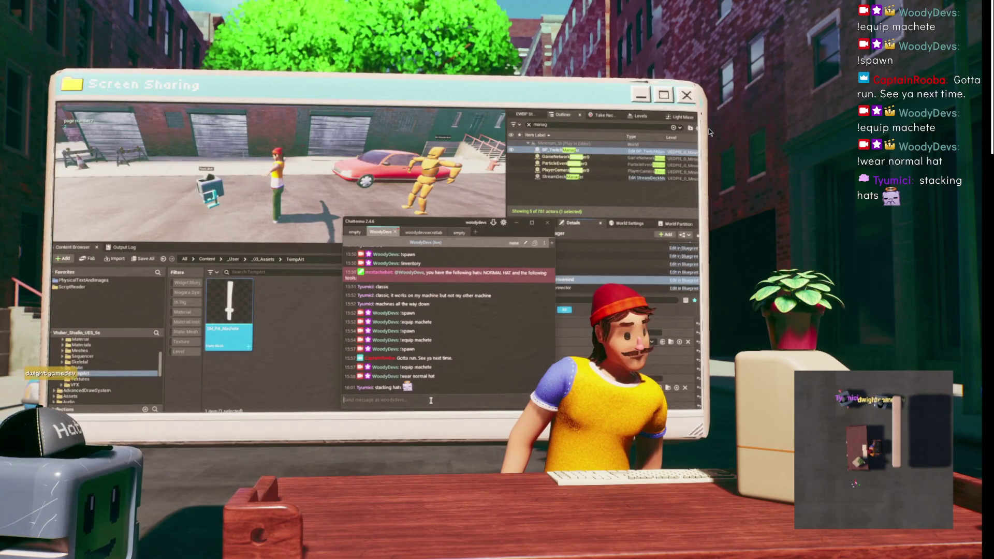
{"action": "type", "text": "!wear cubic dawn"}
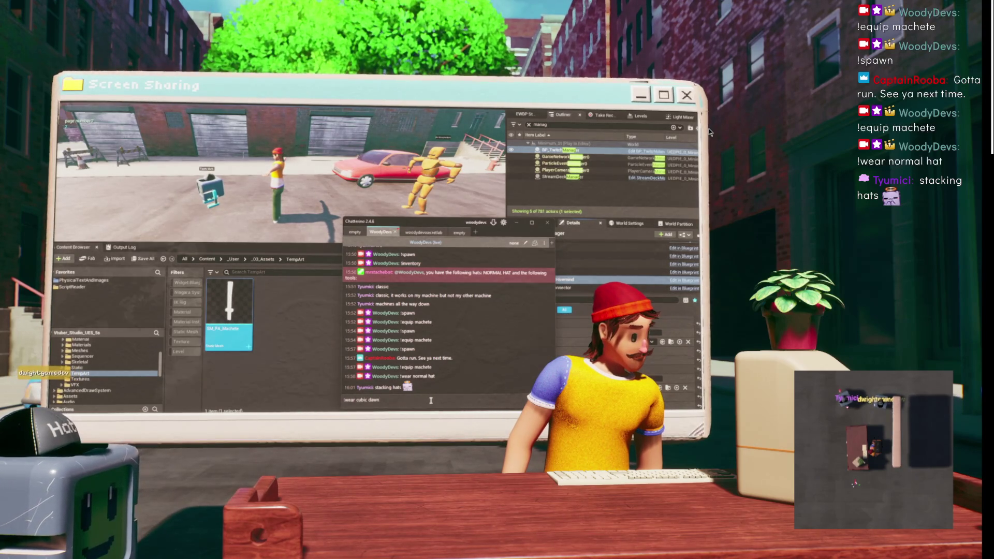
{"action": "key", "text": "Return"}
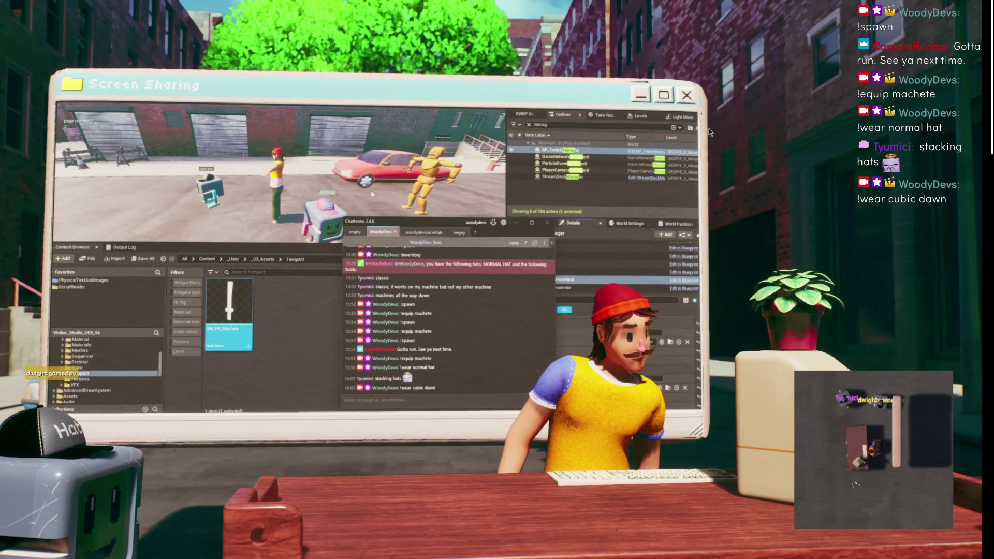
- Stop the Play In Editor session and return to the BPC_FlexibotsHivemind EventGraph
{"action": "left_click", "coordinate": [388, 196]}
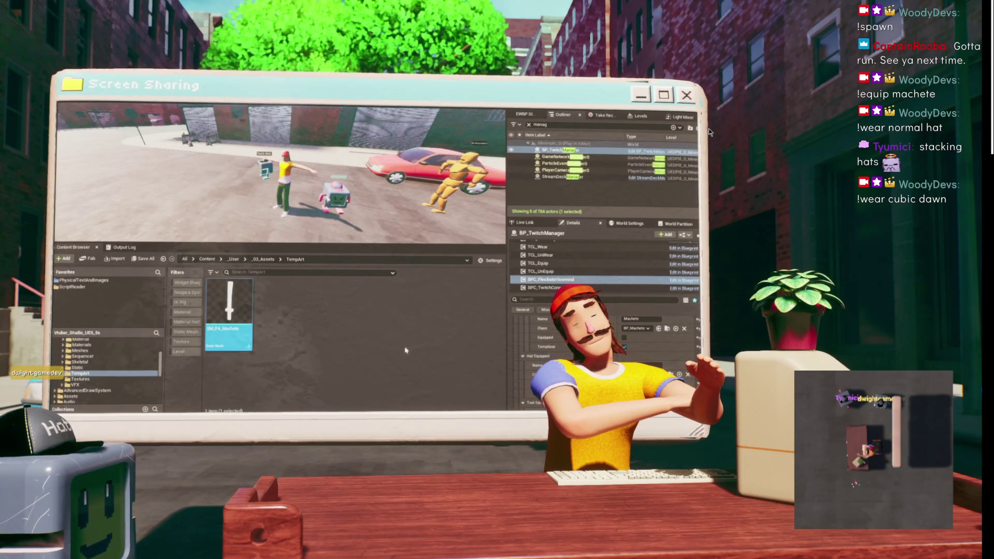
{"action": "key", "text": "Escape"}
{"action": "key", "text": "alt+Tab"}
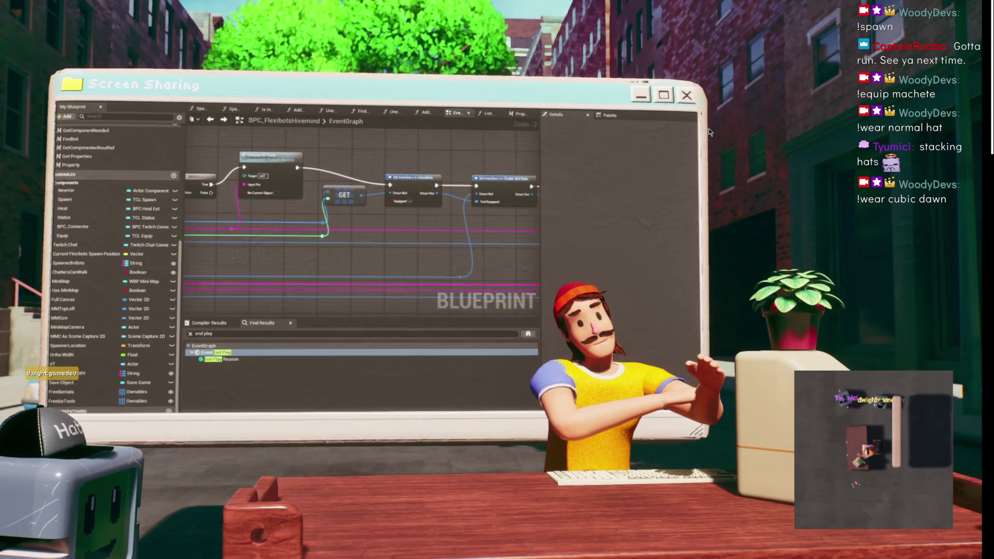
- Spread apart the Set members in Ownables and Chatter Bot nodes to make room for a new node
{"action": "left_click", "coordinate": [332, 179]}
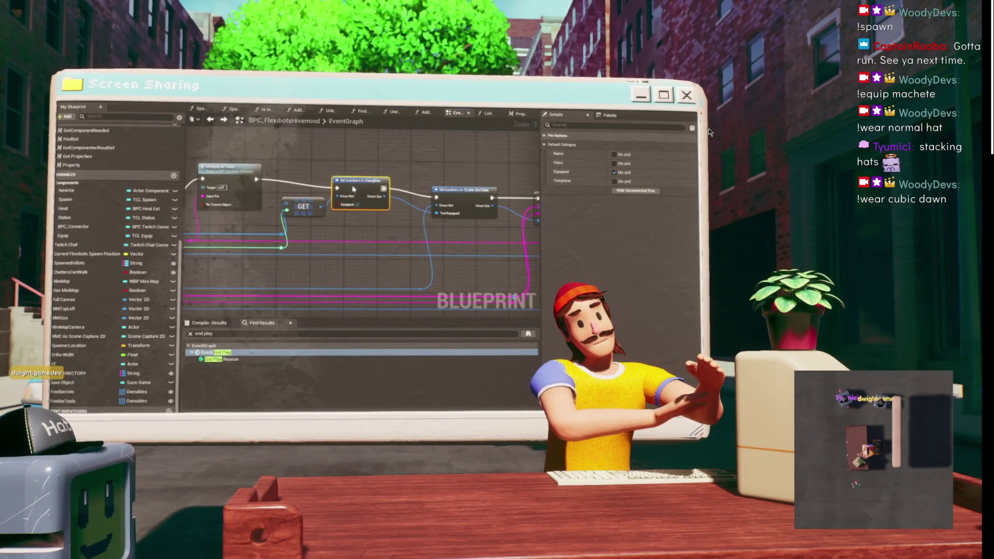
{"action": "left_click_drag", "start_coordinate": [325, 191], "coordinate": [329, 182]}
{"action": "left_click_drag", "start_coordinate": [430, 191], "coordinate": [445, 187]}
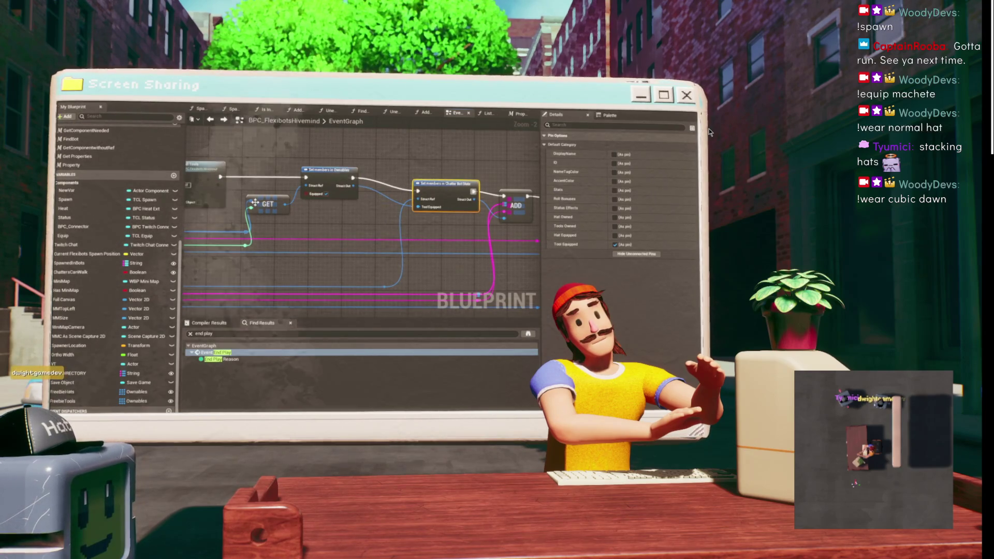
{"action": "left_click_drag", "start_coordinate": [284, 234], "coordinate": [233, 241]}
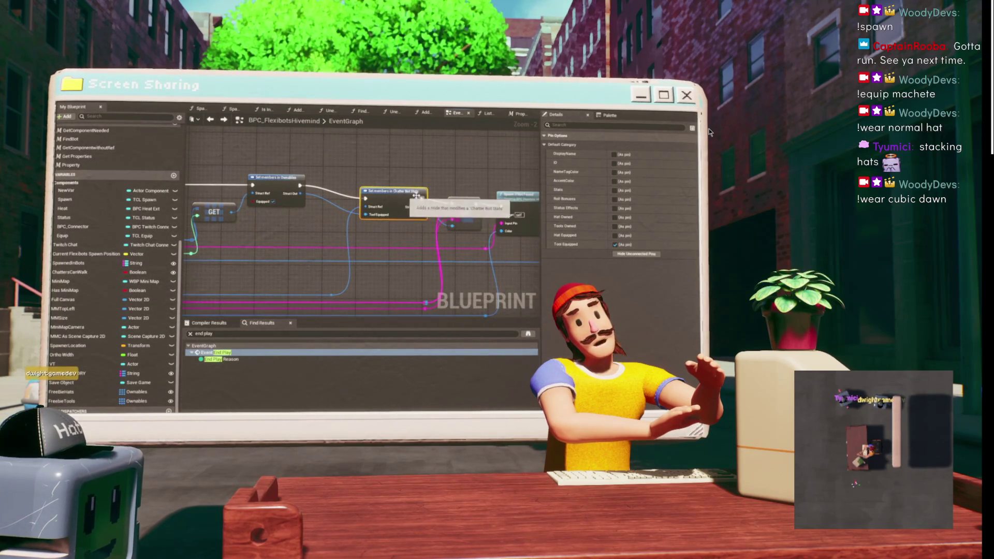
{"action": "left_click", "coordinate": [464, 213]}
{"action": "mouse_move", "coordinate": [338, 165]}
{"action": "left_mouse_down"}
{"action": "mouse_move", "coordinate": [456, 161]}
{"action": "mouse_move", "coordinate": [344, 164]}
{"action": "mouse_move", "coordinate": [447, 162]}
{"action": "left_mouse_up"}
{"action": "type", "text": "array element"}
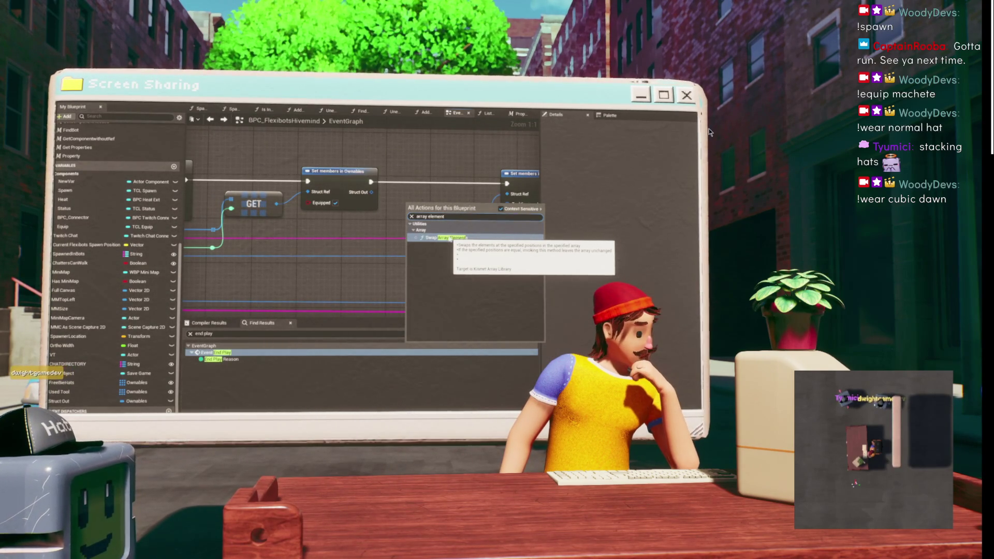
- Add a Set Array Elem node after Set members in Ownables via an 'array' search
{"action": "key", "text": "BackSpace"}
{"action": "key", "text": "BackSpace"}
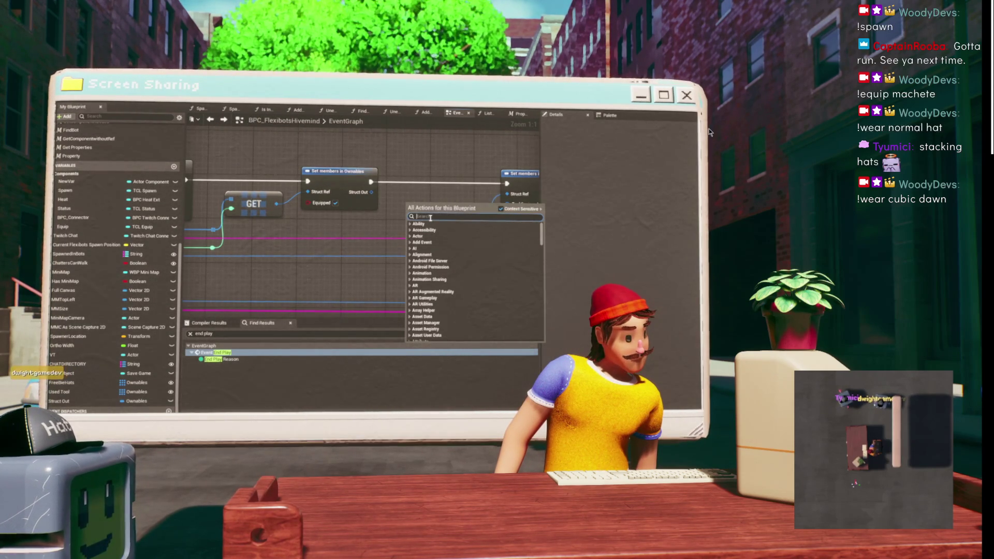
{"action": "type", "text": "array"}
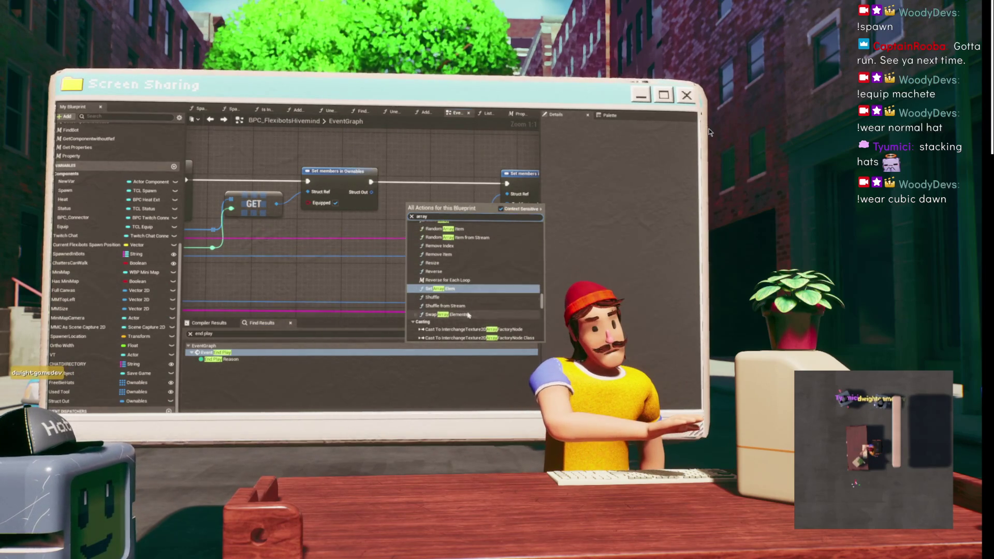
{"action": "left_click", "coordinate": [463, 288]}
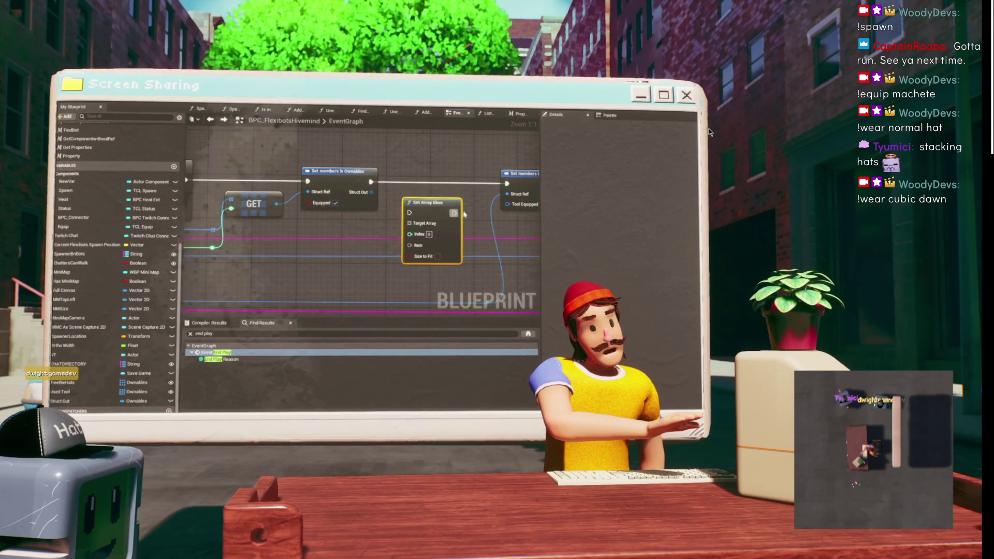
{"action": "left_click_drag", "start_coordinate": [432, 207], "coordinate": [438, 179]}
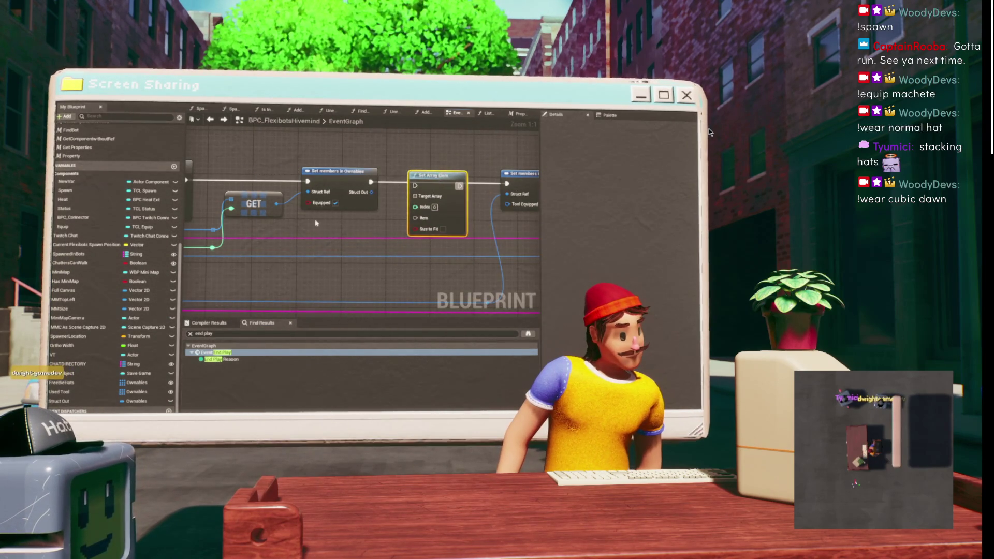
- Add a reroute point and wire it to Set Array Elem's Target Array and Item inputs
{"action": "left_click_drag", "start_coordinate": [317, 223], "coordinate": [331, 214]}
{"action": "double_click", "coordinate": [260, 221]}
{"action": "left_click_drag", "start_coordinate": [260, 221], "coordinate": [461, 187]}
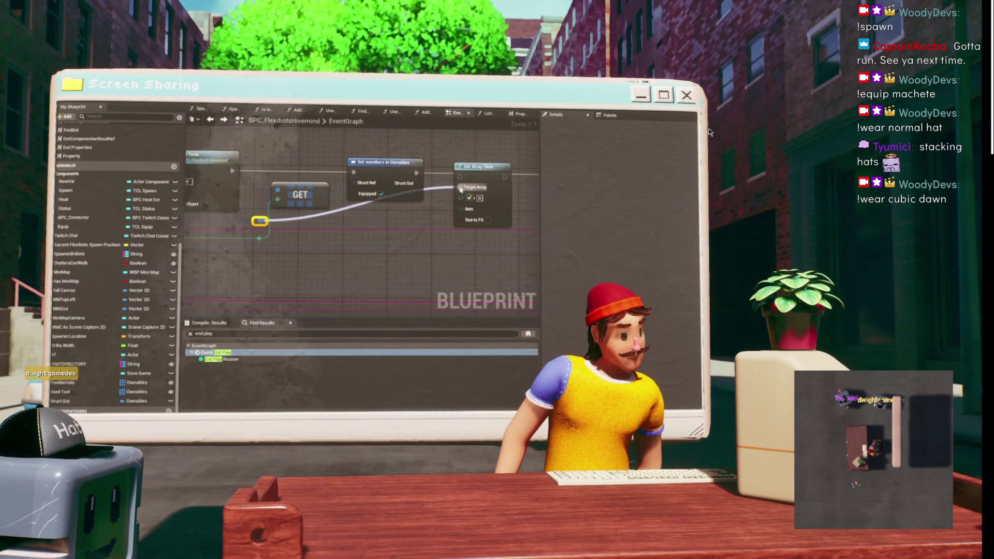
{"action": "mouse_move", "coordinate": [393, 219]}
{"action": "left_mouse_down"}
{"action": "mouse_move", "coordinate": [355, 227]}
{"action": "mouse_move", "coordinate": [329, 169]}
{"action": "mouse_move", "coordinate": [287, 162]}
{"action": "left_mouse_up"}
{"action": "mouse_move", "coordinate": [478, 193]}
{"action": "left_mouse_down"}
{"action": "mouse_move", "coordinate": [446, 219]}
{"action": "mouse_move", "coordinate": [469, 213]}
{"action": "mouse_move", "coordinate": [479, 200]}
{"action": "mouse_move", "coordinate": [448, 209]}
{"action": "left_mouse_up"}
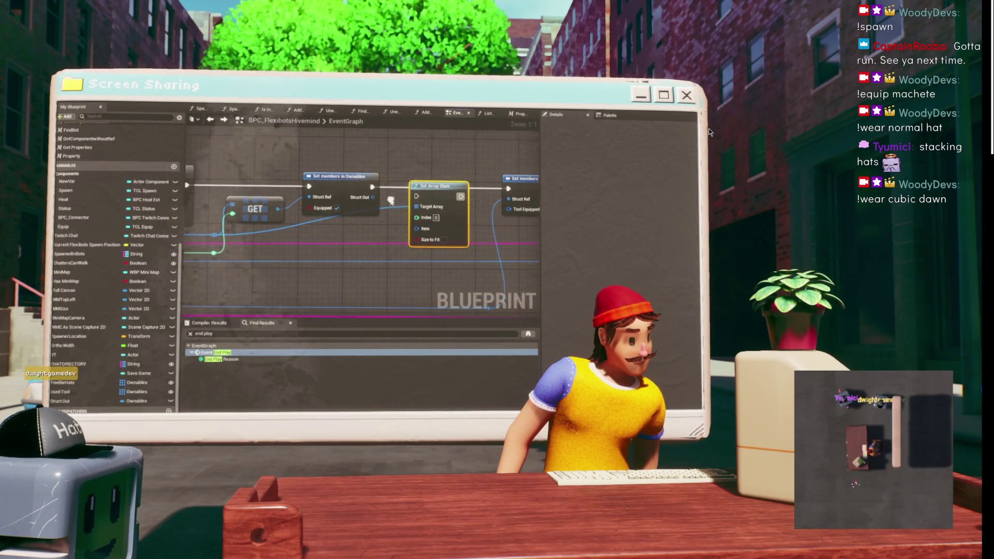
{"action": "left_click_drag", "start_coordinate": [213, 254], "coordinate": [427, 222]}
- Tidy the Set Array Elem node's position in the graph and return to the level editor
{"action": "left_click_drag", "start_coordinate": [377, 204], "coordinate": [415, 241]}
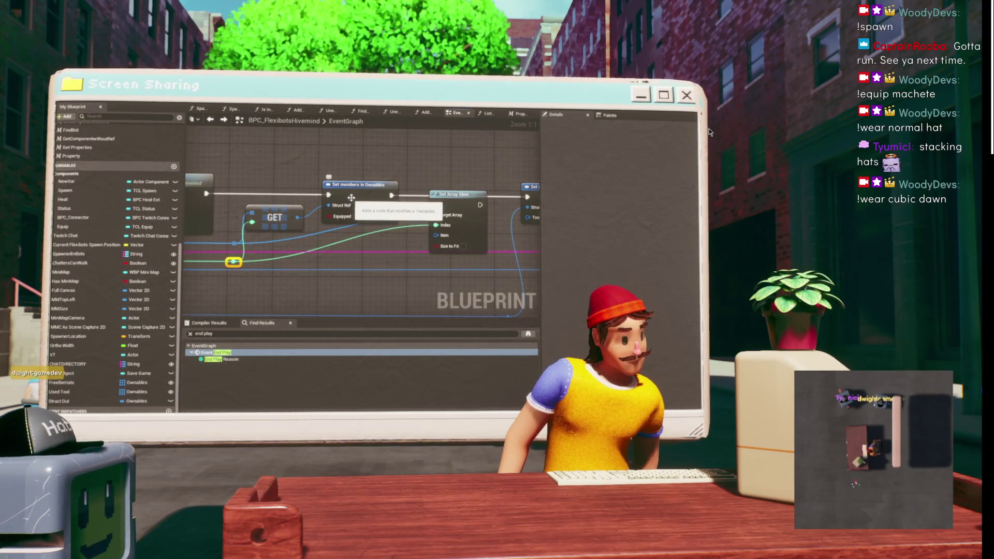
{"action": "left_click", "coordinate": [396, 207]}
{"action": "left_click_drag", "start_coordinate": [438, 193], "coordinate": [442, 187]}
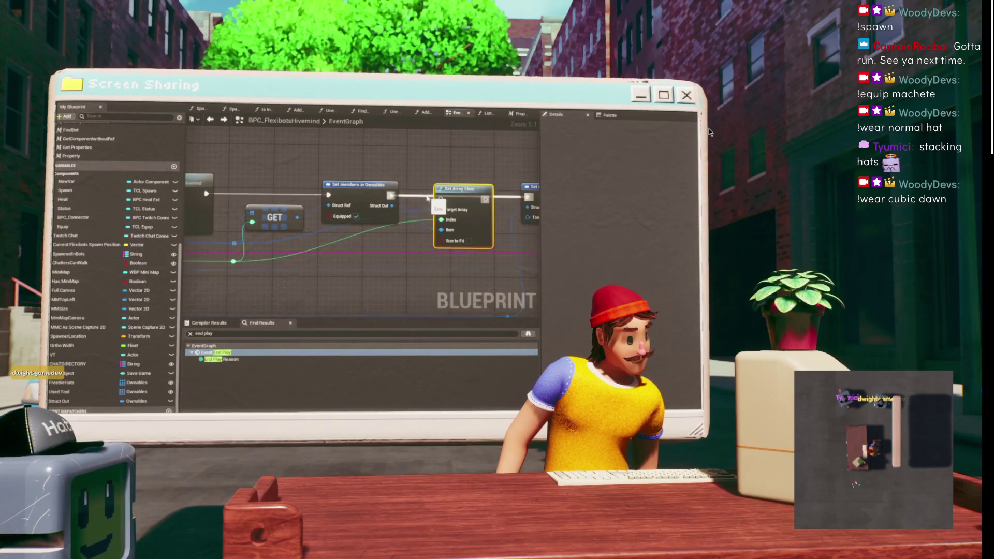
{"action": "scroll", "coordinate": [429, 200], "scroll_direction": "up", "scroll_amount": 1}
{"action": "mouse_move", "coordinate": [458, 170]}
{"action": "left_mouse_down"}
{"action": "mouse_move", "coordinate": [364, 169]}
{"action": "mouse_move", "coordinate": [401, 171]}
{"action": "left_mouse_up"}
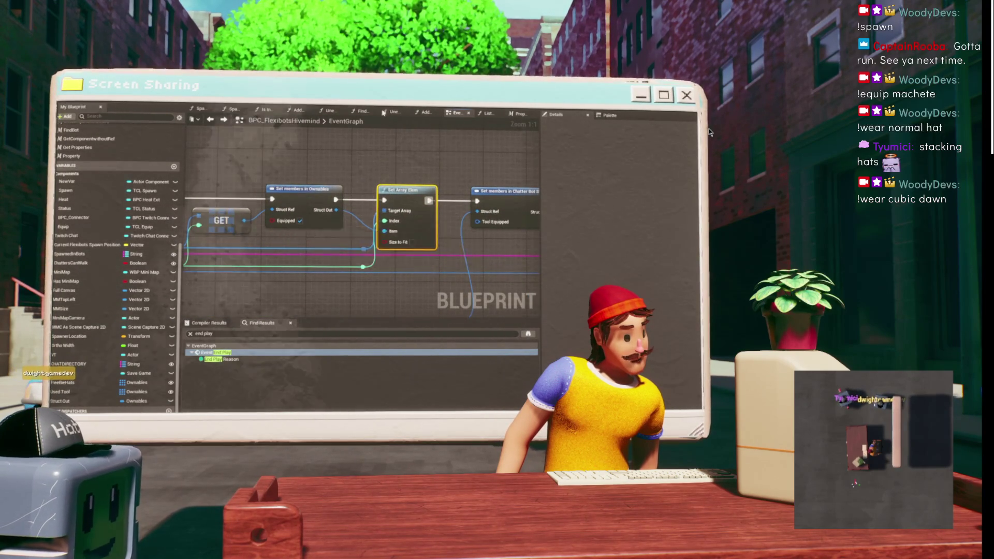
{"action": "key", "text": "alt+Tab"}
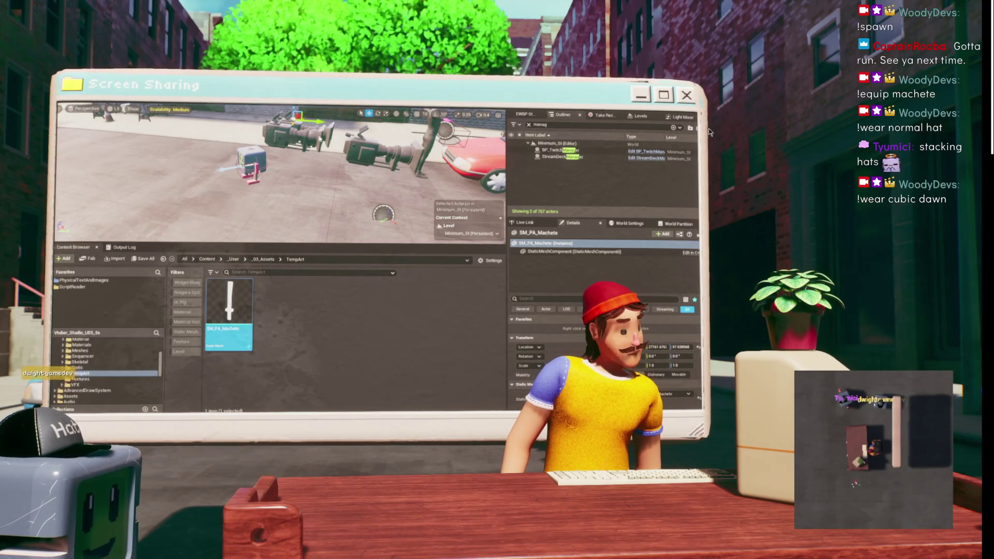
- Start a Play In Editor session of the level
{"action": "key", "text": "alt+p"}
{"action": "scroll", "coordinate": [158, 131], "scroll_direction": "down", "scroll_amount": 4}
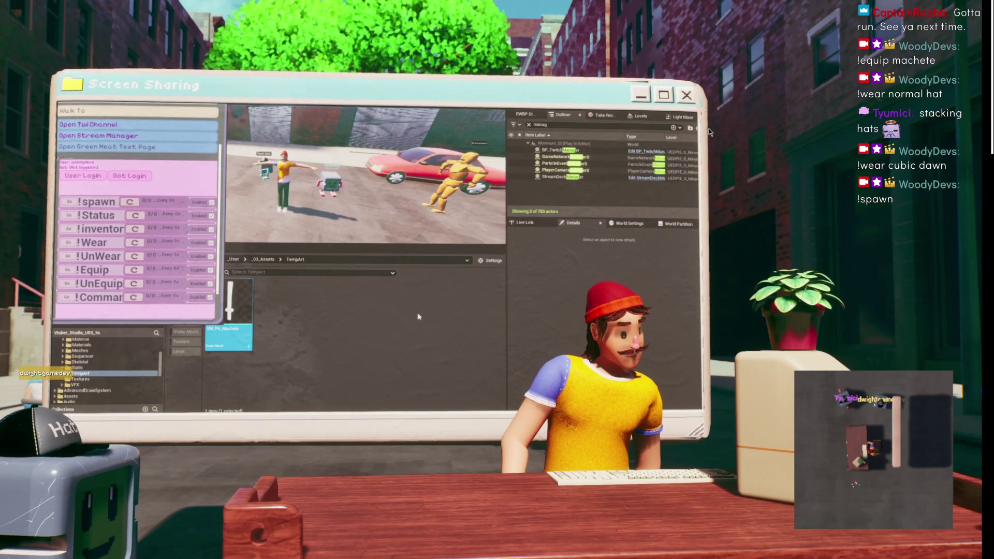
- Send '!wear normal hat' in Chatterino, then minimize the chat window
{"action": "key", "text": "alt+Tab"}
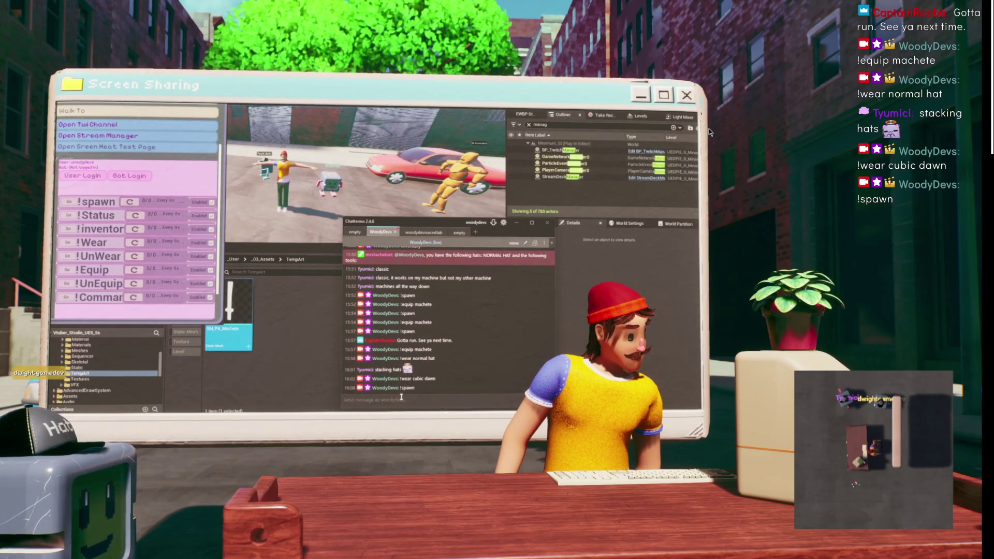
{"action": "type", "text": "!wear "}
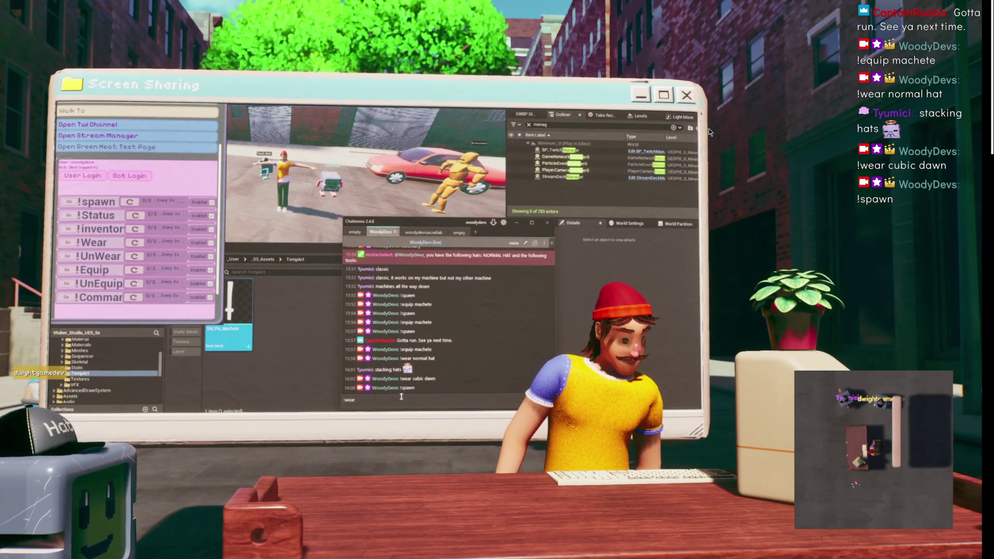
{"action": "type", "text": "normal h"}
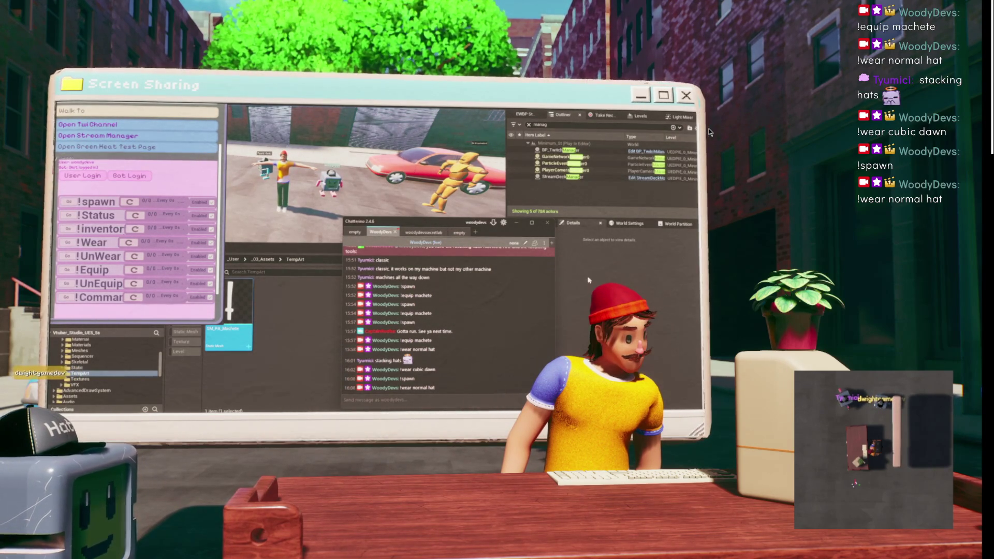
{"action": "left_click", "coordinate": [517, 223]}
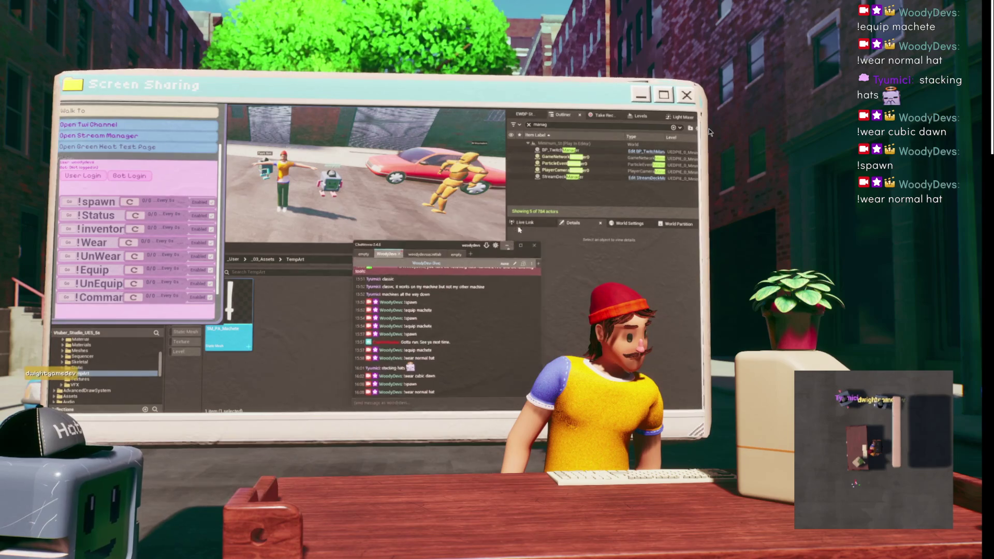
- Inspect Hat Equipped and Hat Owned entries on BP_TwitchManager's BPC_FlexibotsHivemind component
{"action": "left_click", "coordinate": [559, 150]}
{"action": "scroll", "coordinate": [576, 274], "scroll_direction": "down", "scroll_amount": 3}
{"action": "left_click", "coordinate": [541, 272]}
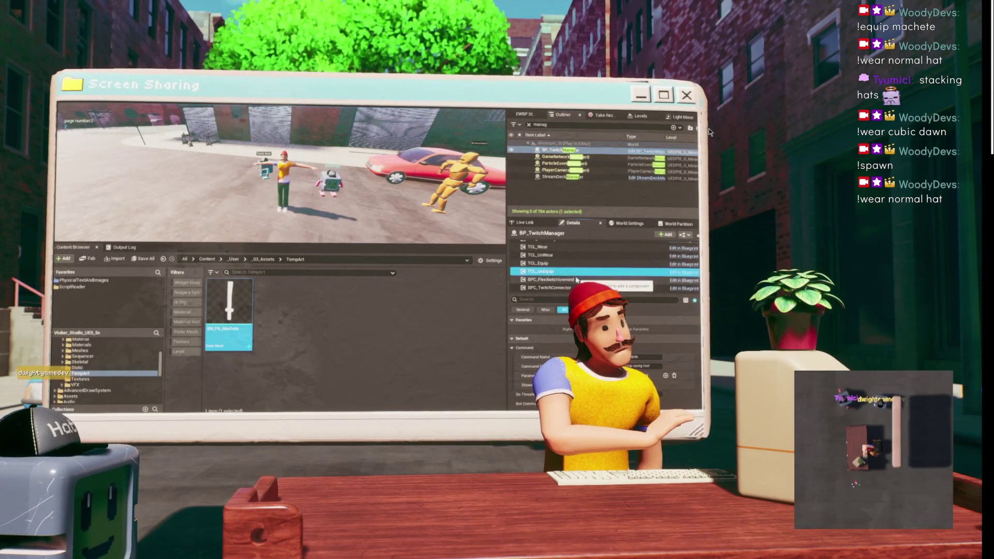
{"action": "left_click", "coordinate": [576, 279]}
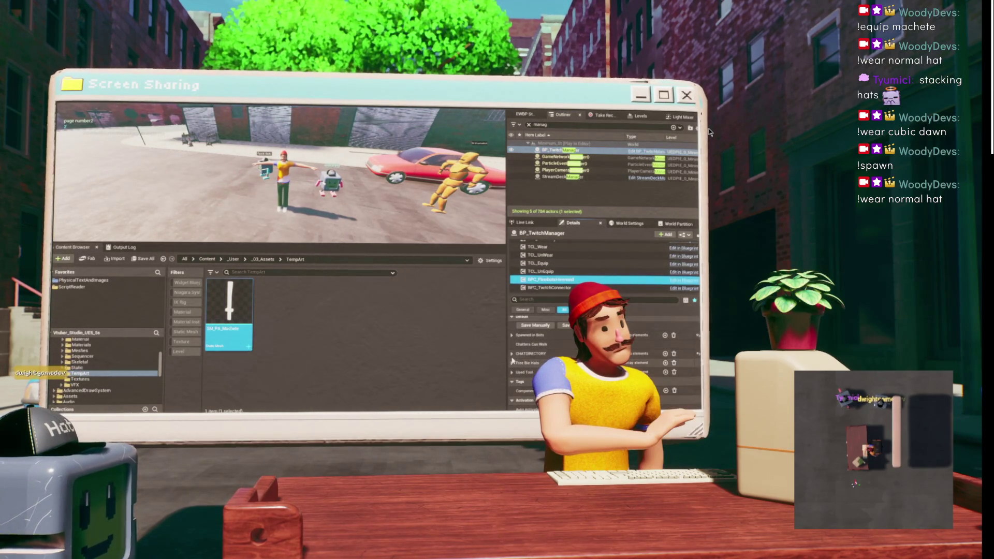
{"action": "scroll", "coordinate": [521, 356], "scroll_direction": "down", "scroll_amount": 5}
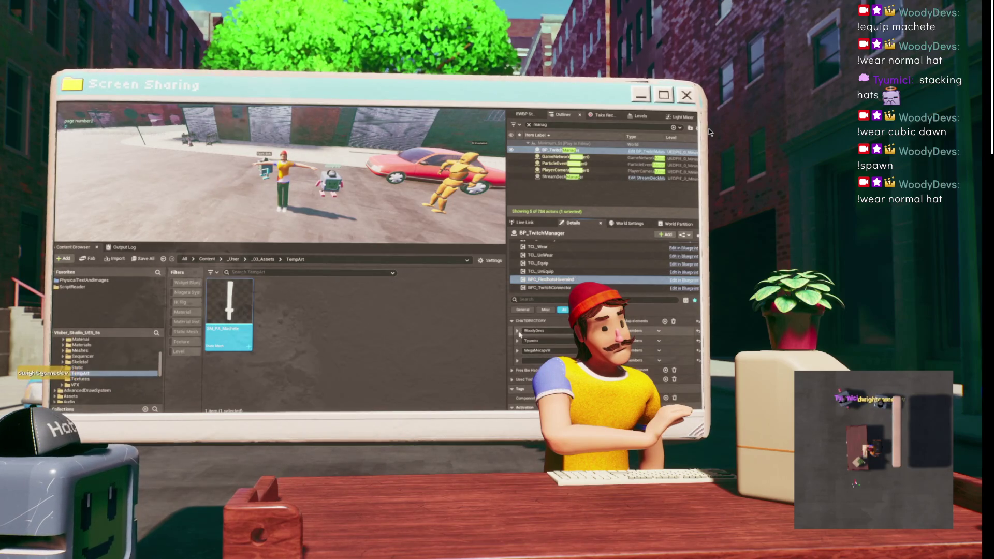
{"action": "scroll", "coordinate": [543, 356], "scroll_direction": "down", "scroll_amount": 3}
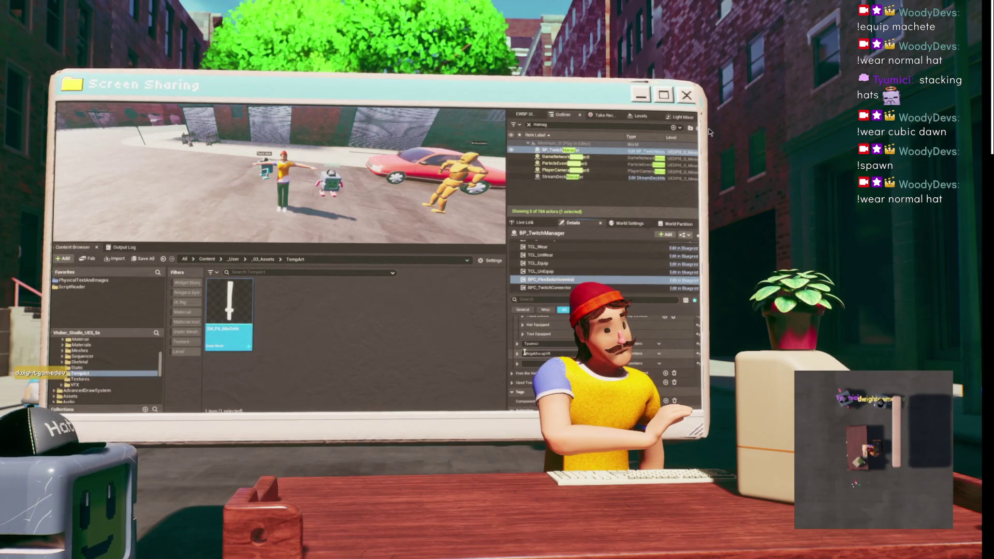
{"action": "scroll", "coordinate": [531, 348], "scroll_direction": "up", "scroll_amount": 3}
{"action": "left_click", "coordinate": [524, 369]}
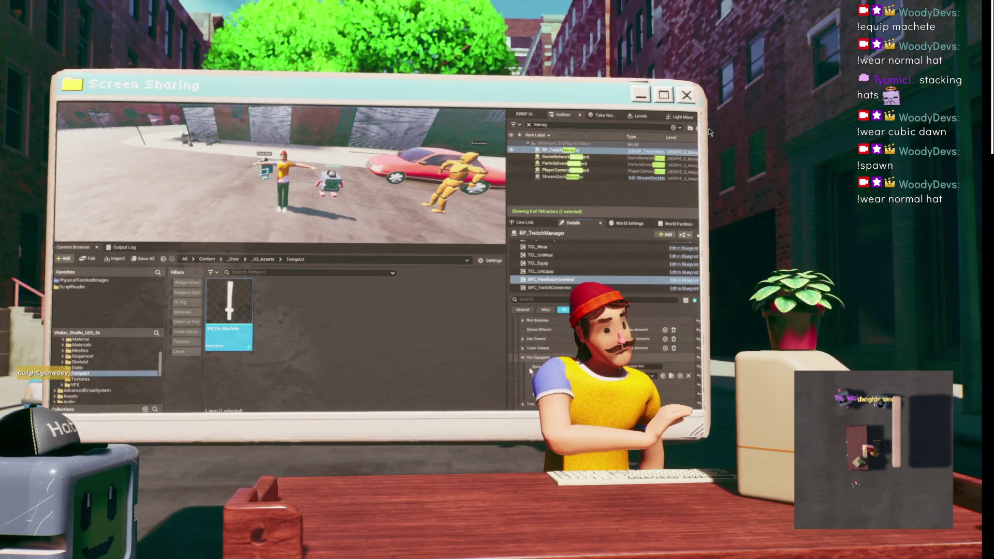
{"action": "scroll", "coordinate": [526, 345], "scroll_direction": "down", "scroll_amount": 1}
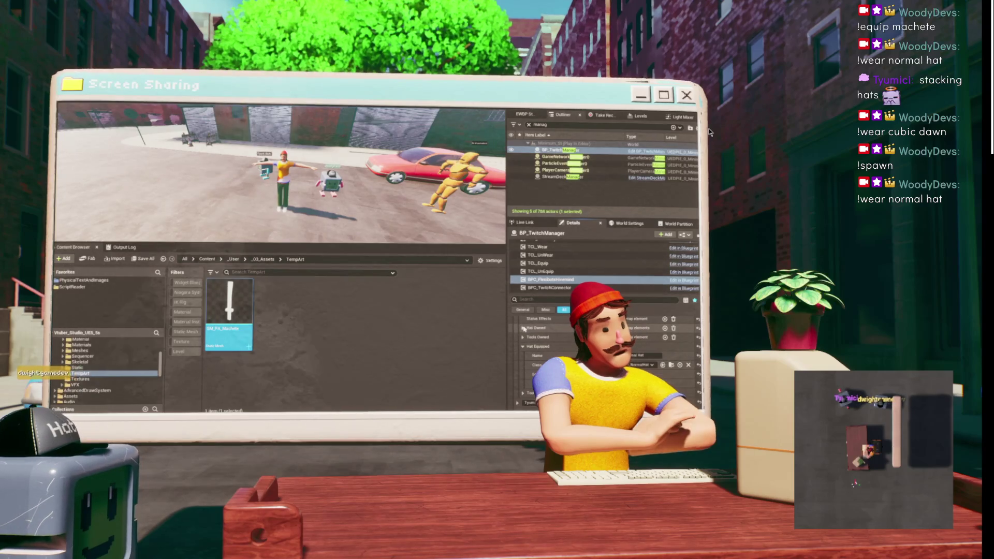
{"action": "left_click", "coordinate": [523, 328]}
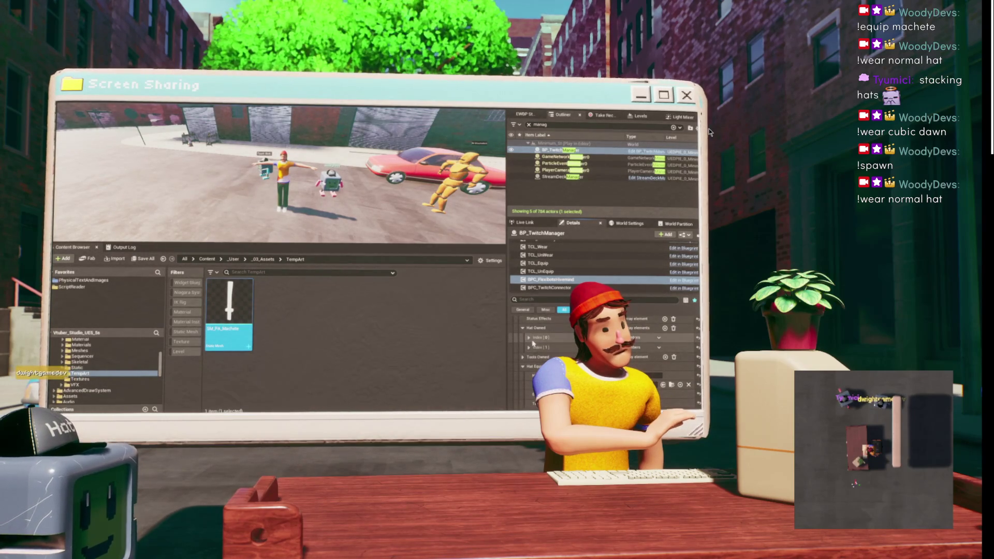
{"action": "left_click", "coordinate": [529, 338]}
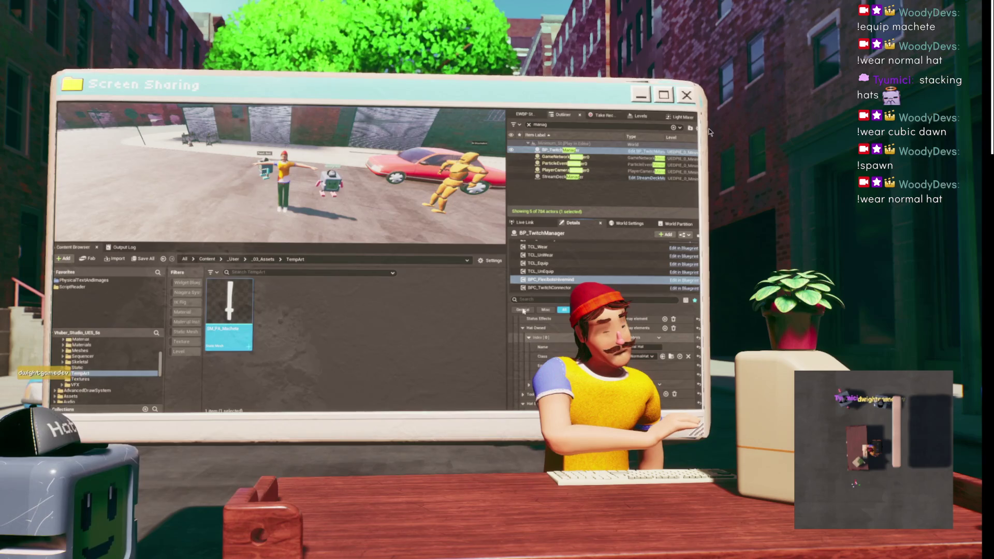
- Stop play and reopen the BPC_FlexibotsHivemind EventGraph at the Unequip All Tools node
{"action": "key", "text": "Escape"}
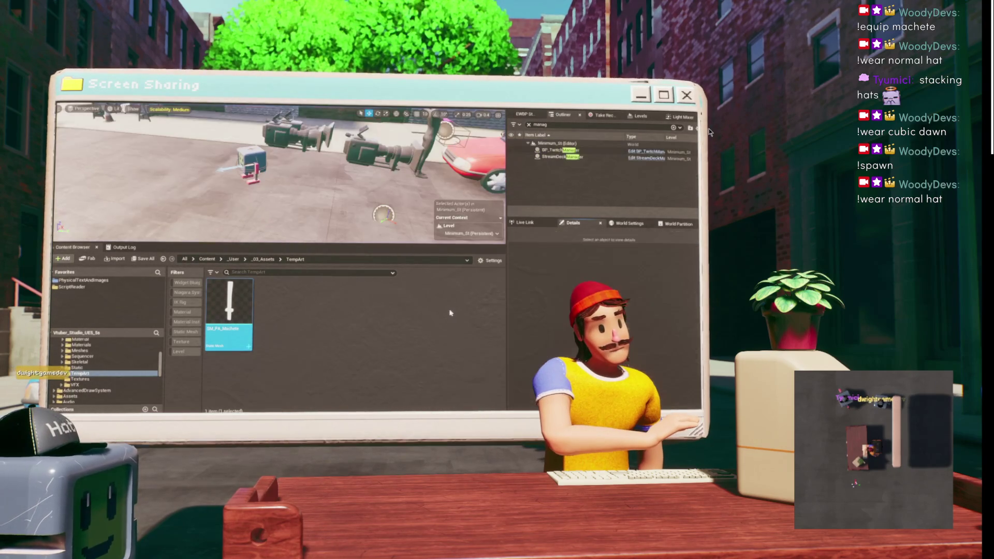
{"action": "left_click", "coordinate": [529, 402]}
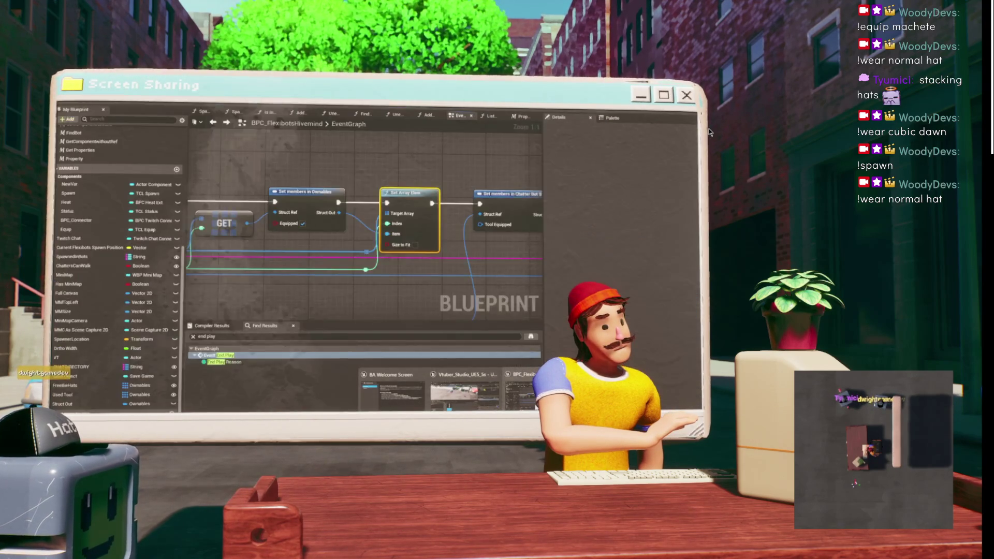
{"action": "scroll", "coordinate": [385, 170], "scroll_direction": "down", "scroll_amount": 1}
{"action": "mouse_move", "coordinate": [238, 171]}
{"action": "left_mouse_down"}
{"action": "mouse_move", "coordinate": [385, 170]}
{"action": "mouse_move", "coordinate": [373, 176]}
{"action": "mouse_move", "coordinate": [399, 175]}
{"action": "mouse_move", "coordinate": [383, 218]}
{"action": "mouse_move", "coordinate": [342, 160]}
{"action": "mouse_move", "coordinate": [422, 165]}
{"action": "left_mouse_up"}
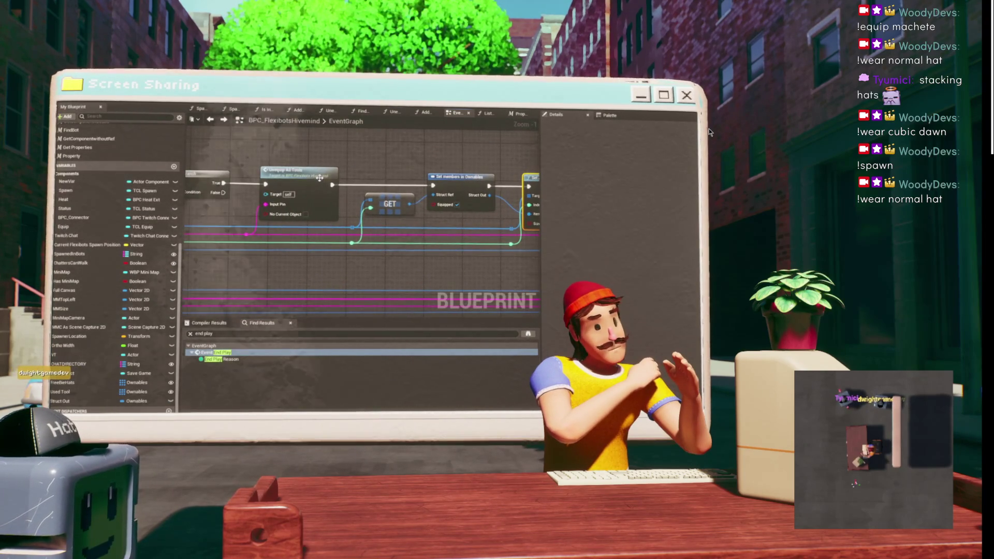
- Collapse the selected GET, Set members in Ownables and Set Array Elem nodes into a function named Set Element
{"action": "left_click", "coordinate": [294, 169]}
{"action": "mouse_move", "coordinate": [293, 168]}
{"action": "left_mouse_down"}
{"action": "mouse_move", "coordinate": [306, 163]}
{"action": "mouse_move", "coordinate": [278, 151]}
{"action": "left_mouse_up"}
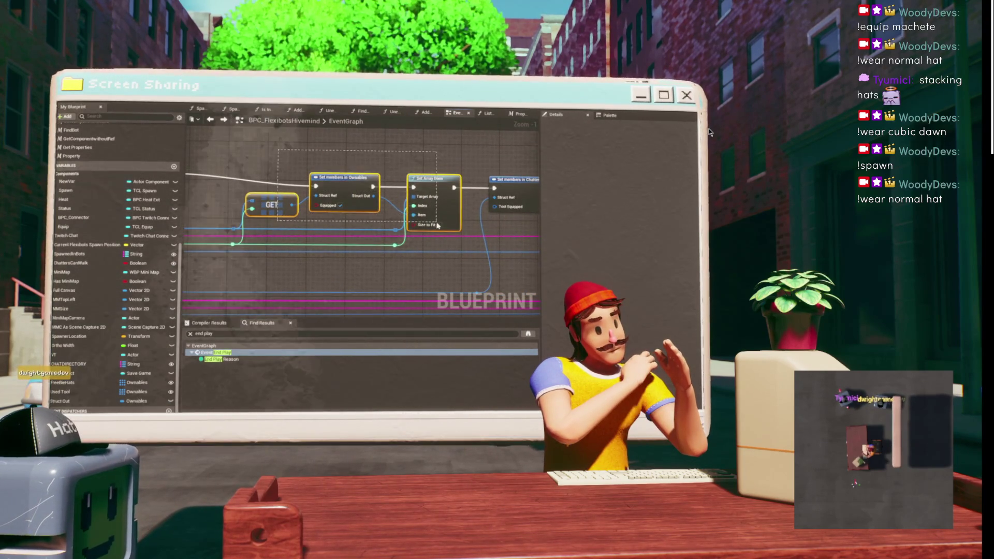
{"action": "right_click", "coordinate": [270, 207]}
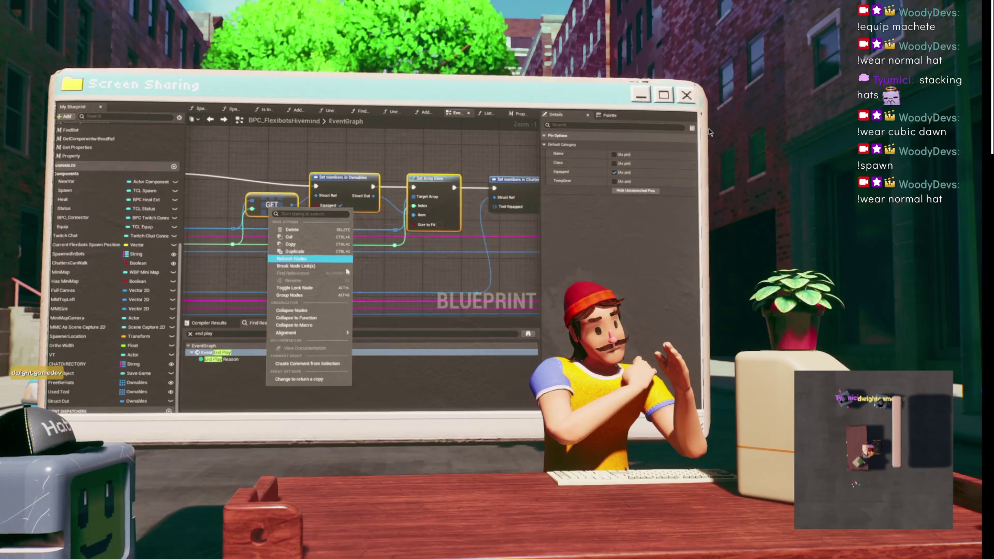
{"action": "left_click", "coordinate": [304, 319]}
{"action": "type", "text": "Set E"}
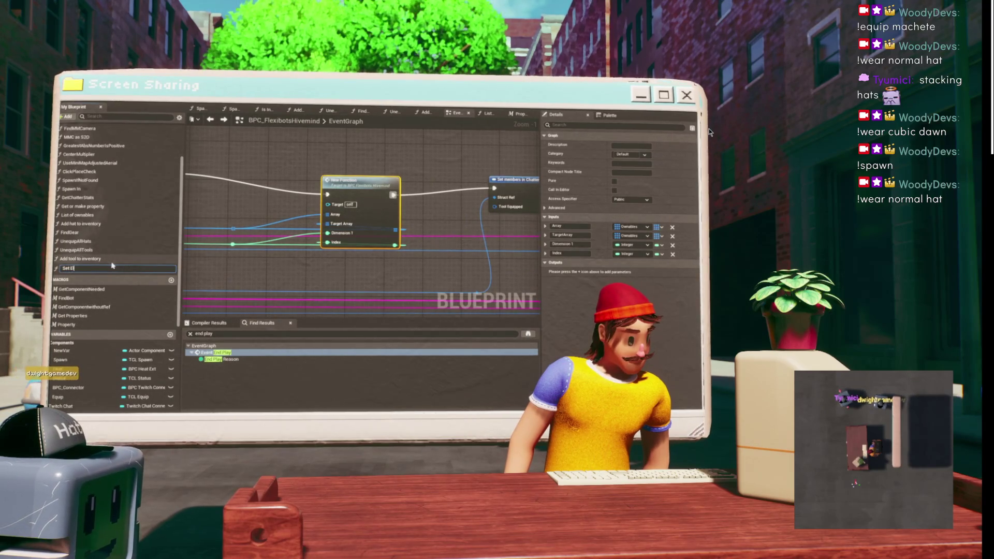
{"action": "type", "text": "ement"}
{"action": "key", "text": "Return"}
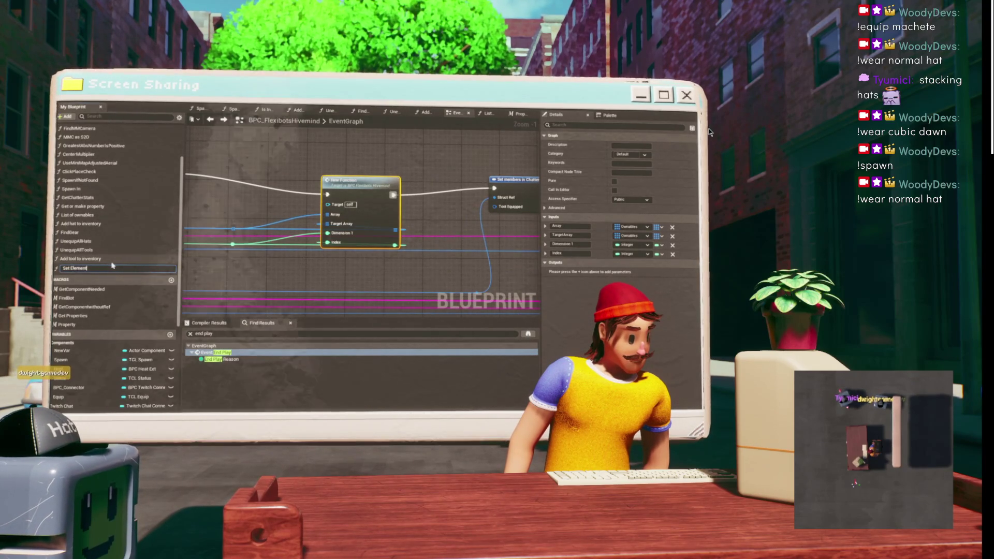
{"action": "left_click_drag", "start_coordinate": [353, 190], "coordinate": [377, 175]}
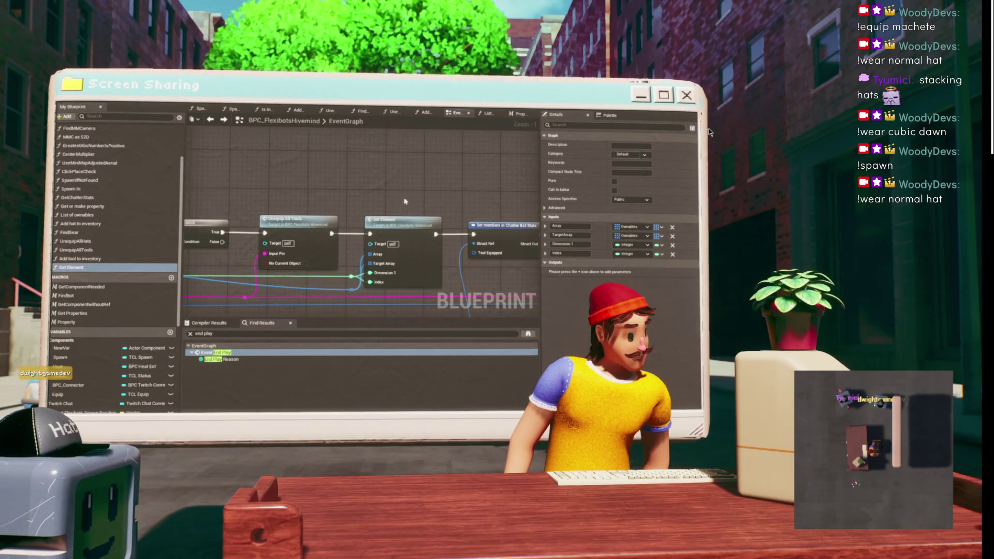
{"action": "left_click", "coordinate": [369, 202]}
- Inside Set Element, rewire the pins to Array and Index and delete the Dimension 1 and TargetArray inputs
{"action": "double_click", "coordinate": [368, 202]}
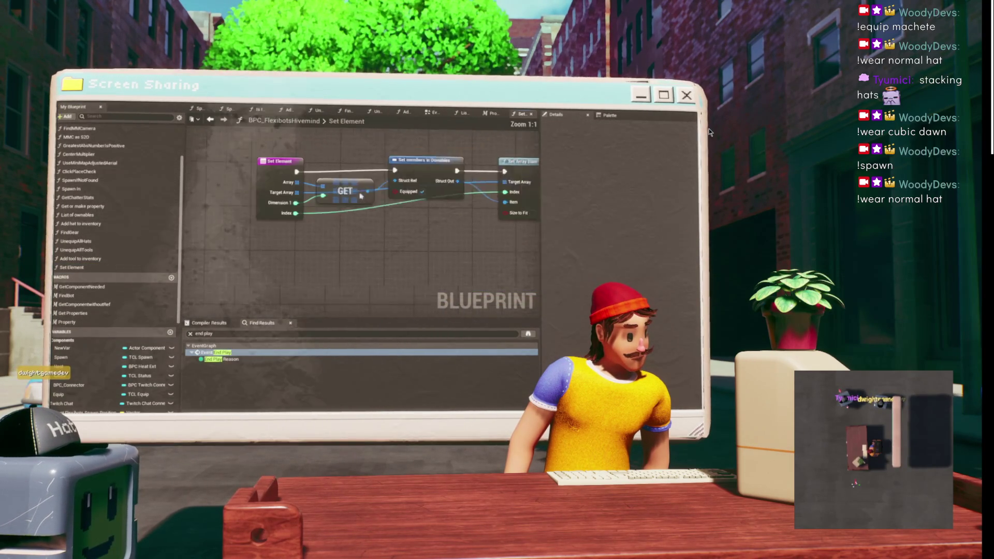
{"action": "left_click_drag", "start_coordinate": [301, 219], "coordinate": [304, 150]}
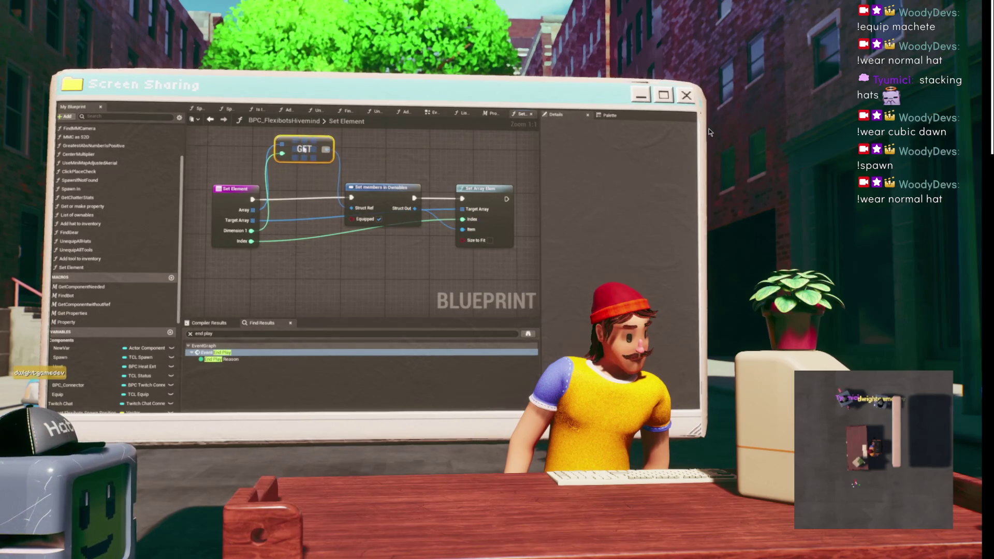
{"action": "left_click", "coordinate": [233, 189]}
{"action": "mouse_move", "coordinate": [284, 209]}
{"action": "left_mouse_down"}
{"action": "mouse_move", "coordinate": [283, 198]}
{"action": "mouse_move", "coordinate": [284, 220]}
{"action": "left_mouse_up"}
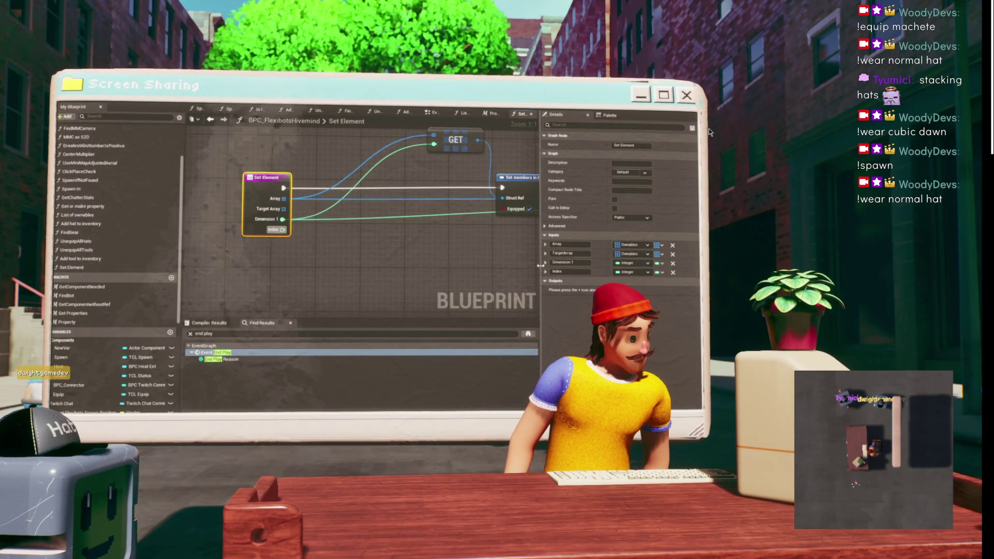
{"action": "left_click_drag", "start_coordinate": [283, 220], "coordinate": [282, 230]}
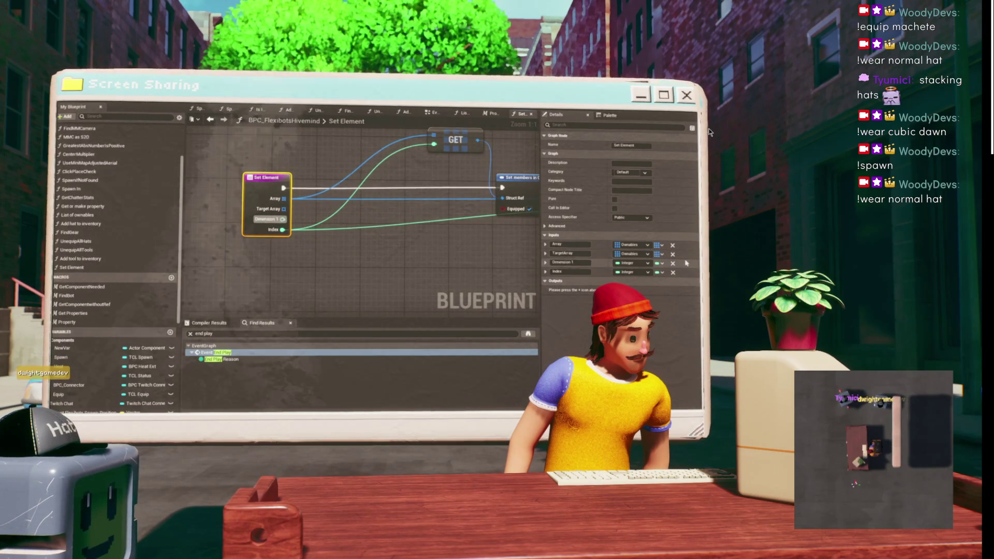
{"action": "left_click", "coordinate": [673, 263]}
{"action": "left_click", "coordinate": [673, 254]}
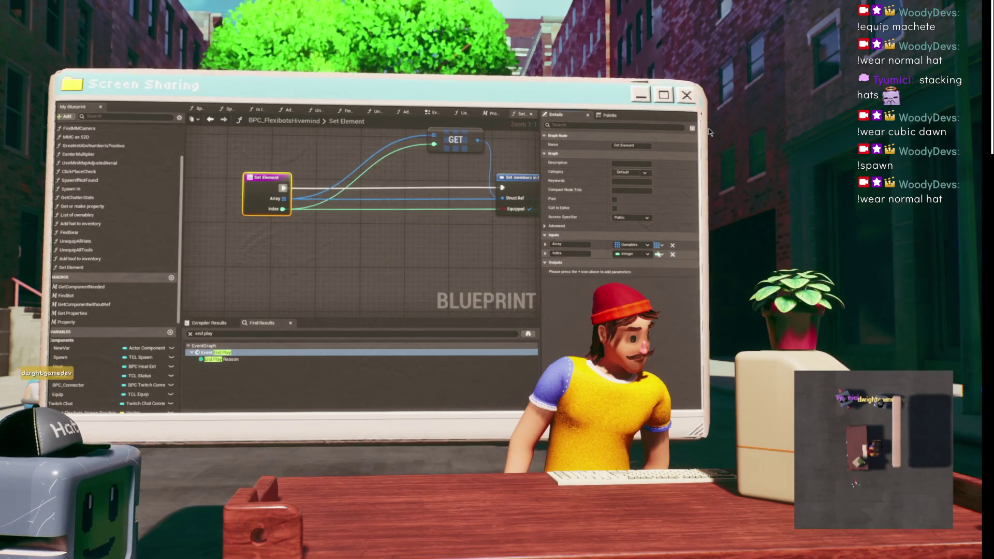
- Promote the Array input into a new local variable SET node
{"action": "mouse_move", "coordinate": [386, 198]}
{"action": "left_mouse_down"}
{"action": "mouse_move", "coordinate": [259, 250]}
{"action": "mouse_move", "coordinate": [241, 232]}
{"action": "mouse_move", "coordinate": [352, 208]}
{"action": "left_mouse_up"}
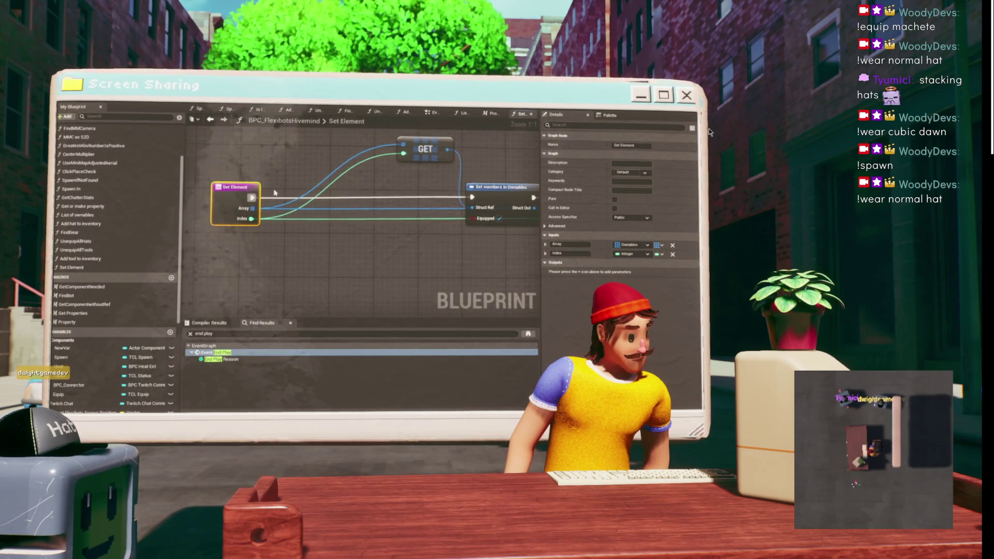
{"action": "mouse_move", "coordinate": [256, 209]}
{"action": "left_mouse_down"}
{"action": "mouse_move", "coordinate": [420, 155]}
{"action": "mouse_move", "coordinate": [327, 164]}
{"action": "left_mouse_up"}
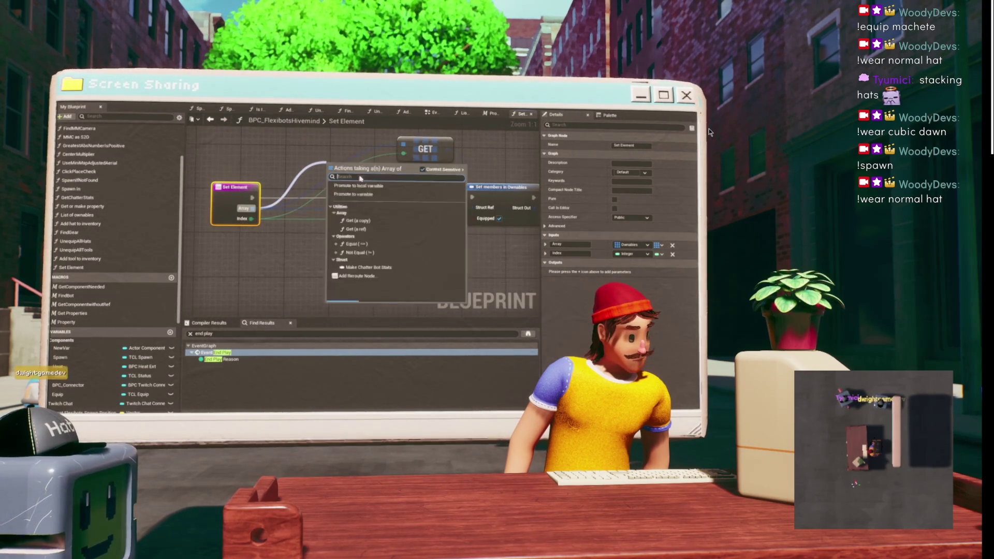
{"action": "left_click", "coordinate": [382, 198]}
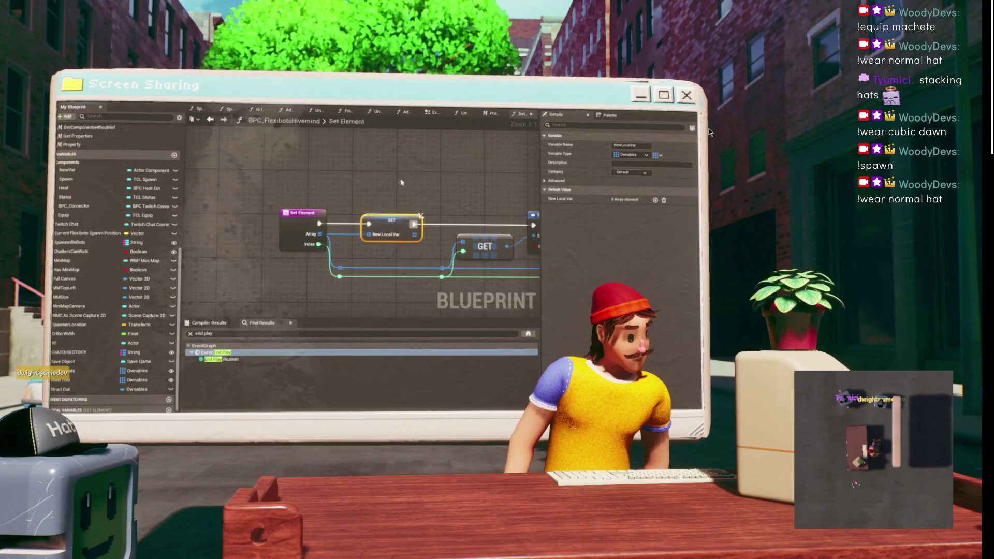
- Select the new LocalOwned SET node and review it alongside Set Array Elem and Set members
{"action": "left_click_drag", "start_coordinate": [388, 224], "coordinate": [305, 214]}
{"action": "left_click", "coordinate": [305, 214]}
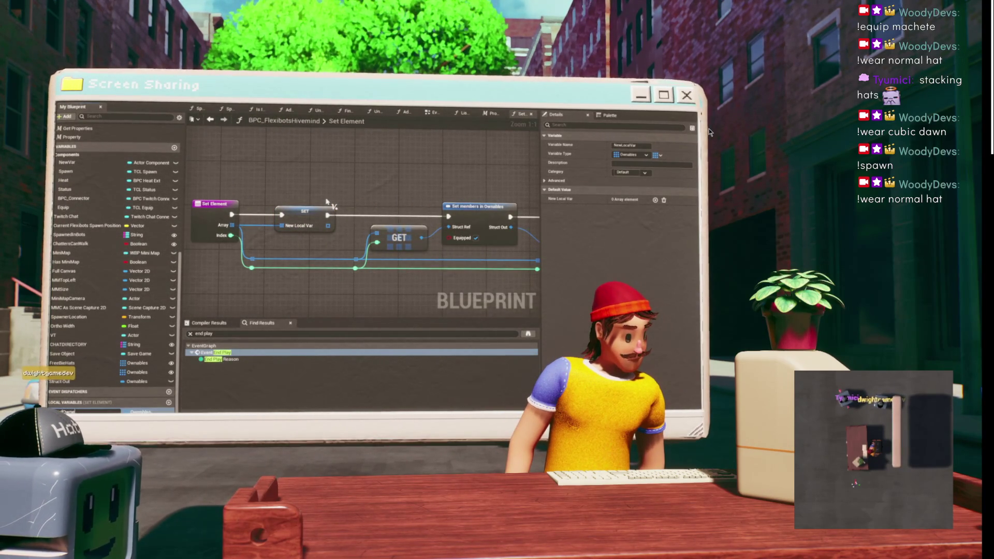
{"action": "mouse_move", "coordinate": [288, 177]}
{"action": "left_mouse_down"}
{"action": "mouse_move", "coordinate": [337, 169]}
{"action": "mouse_move", "coordinate": [328, 205]}
{"action": "left_mouse_up"}
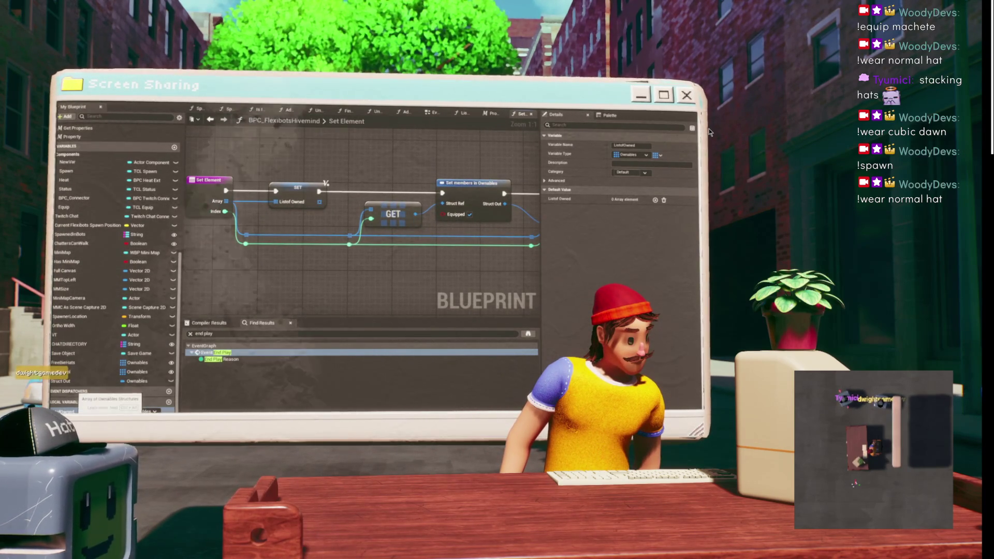
{"action": "scroll", "coordinate": [376, 164], "scroll_direction": "down", "scroll_amount": 2}
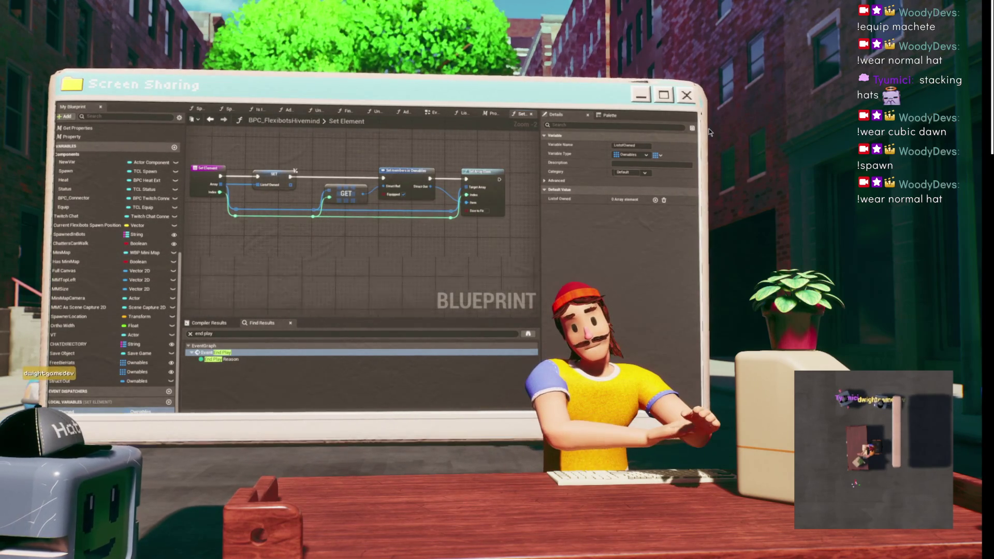
{"action": "scroll", "coordinate": [361, 156], "scroll_direction": "up", "scroll_amount": 2}
{"action": "mouse_move", "coordinate": [384, 178]}
{"action": "left_mouse_down"}
{"action": "mouse_move", "coordinate": [433, 169]}
{"action": "mouse_move", "coordinate": [368, 167]}
{"action": "left_mouse_up"}
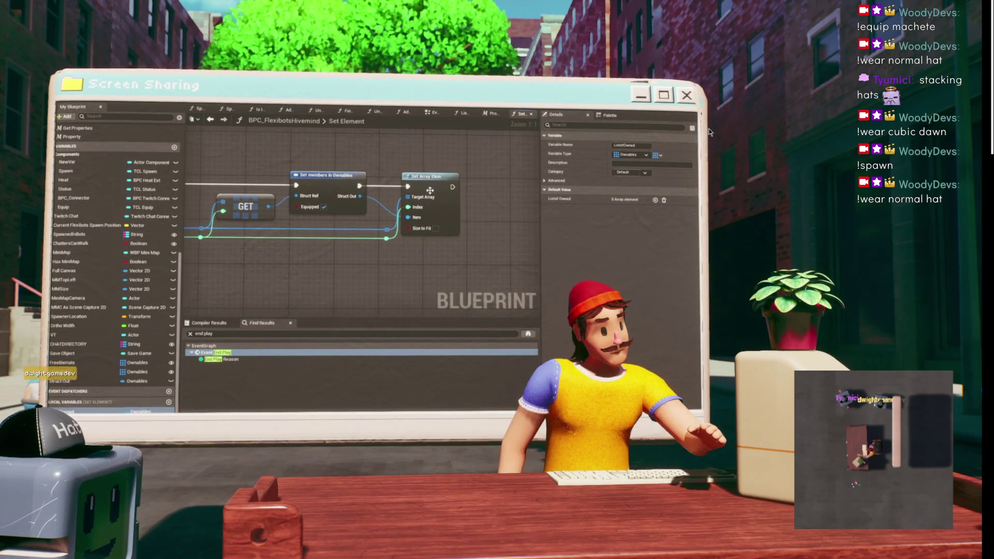
- Plug the ListofOwned local variable into the GET node's array input
{"action": "left_click", "coordinate": [430, 174]}
{"action": "left_click_drag", "start_coordinate": [430, 174], "coordinate": [514, 177]}
{"action": "left_click_drag", "start_coordinate": [66, 410], "coordinate": [314, 199]}
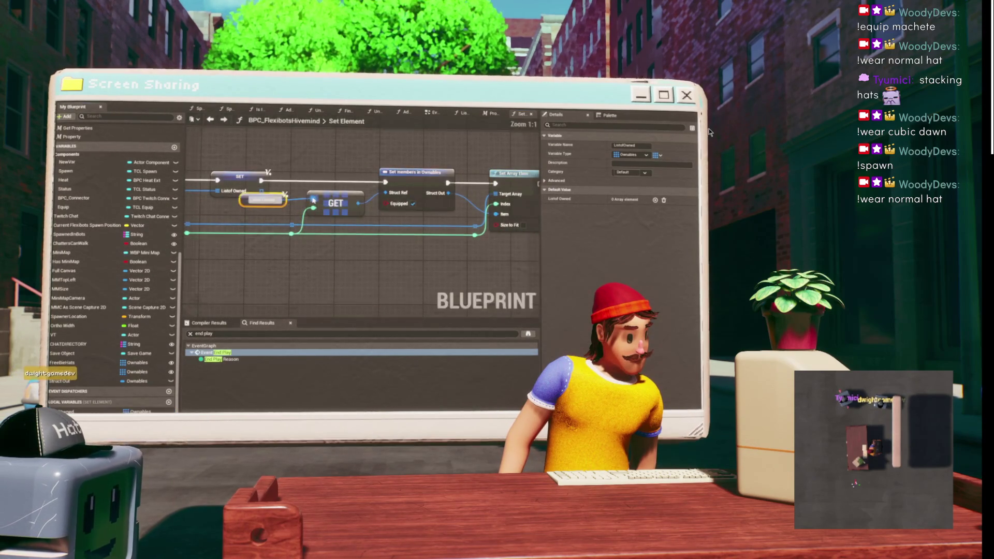
{"action": "mouse_move", "coordinate": [422, 163]}
{"action": "left_mouse_down"}
{"action": "mouse_move", "coordinate": [412, 150]}
{"action": "mouse_move", "coordinate": [354, 143]}
{"action": "left_mouse_up"}
- Review the node chain from the Set Element entry node to Set Array Elem
{"action": "left_click_drag", "start_coordinate": [384, 221], "coordinate": [503, 237]}
{"action": "left_click", "coordinate": [340, 172]}
{"action": "left_click_drag", "start_coordinate": [340, 172], "coordinate": [259, 171]}
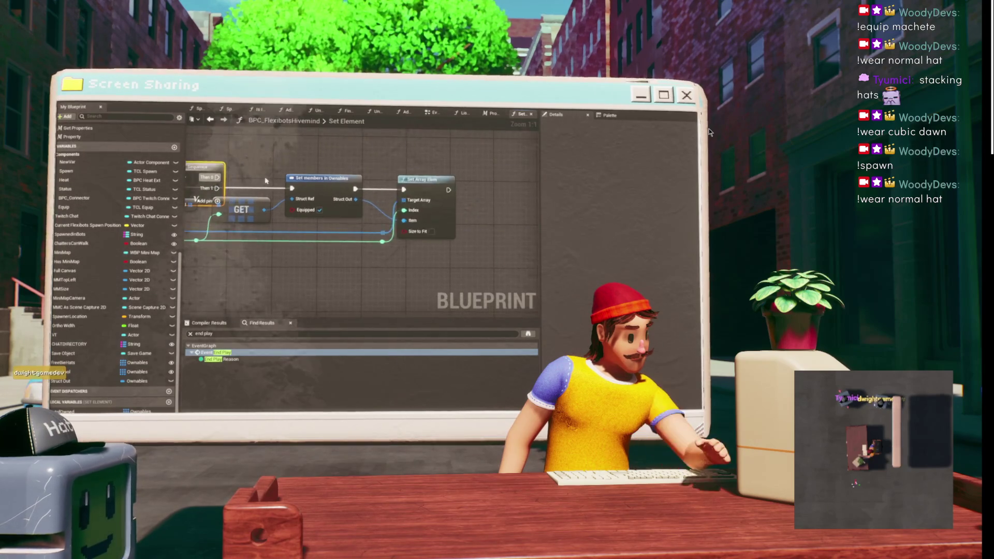
{"action": "scroll", "coordinate": [209, 171], "scroll_direction": "down", "scroll_amount": 2}
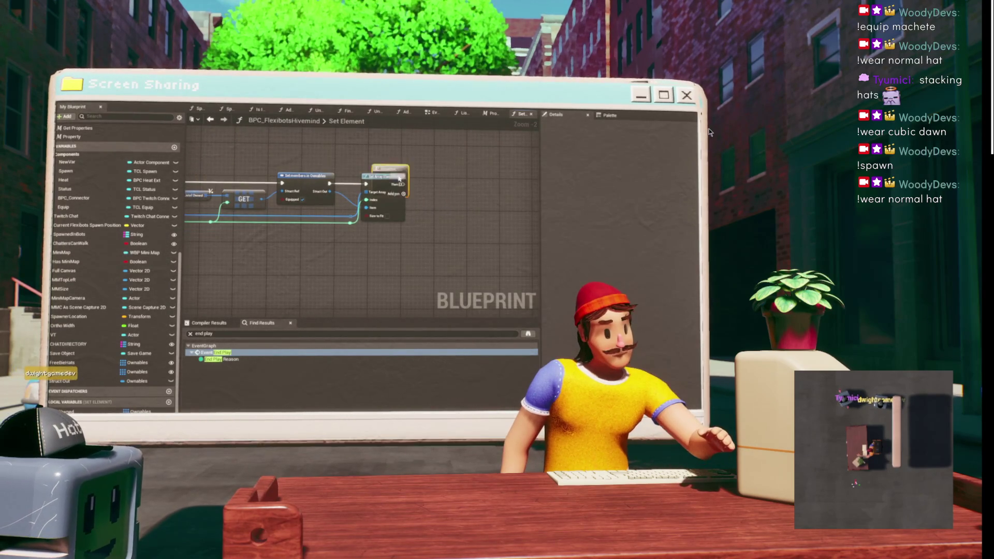
{"action": "mouse_move", "coordinate": [399, 215]}
{"action": "left_mouse_down"}
{"action": "mouse_move", "coordinate": [428, 182]}
{"action": "mouse_move", "coordinate": [447, 213]}
{"action": "left_mouse_up"}
{"action": "left_click_drag", "start_coordinate": [260, 181], "coordinate": [381, 166]}
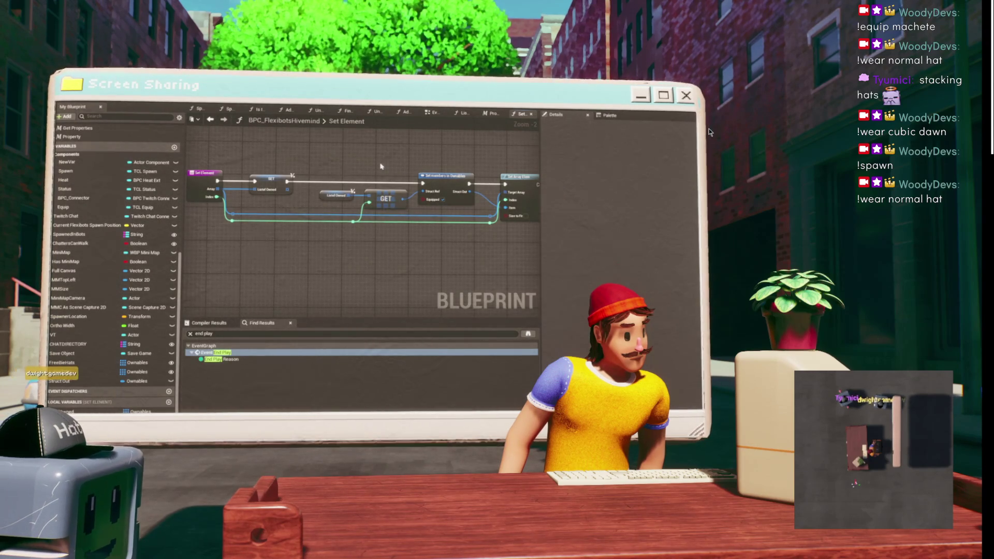
{"action": "scroll", "coordinate": [391, 167], "scroll_direction": "up", "scroll_amount": 2}
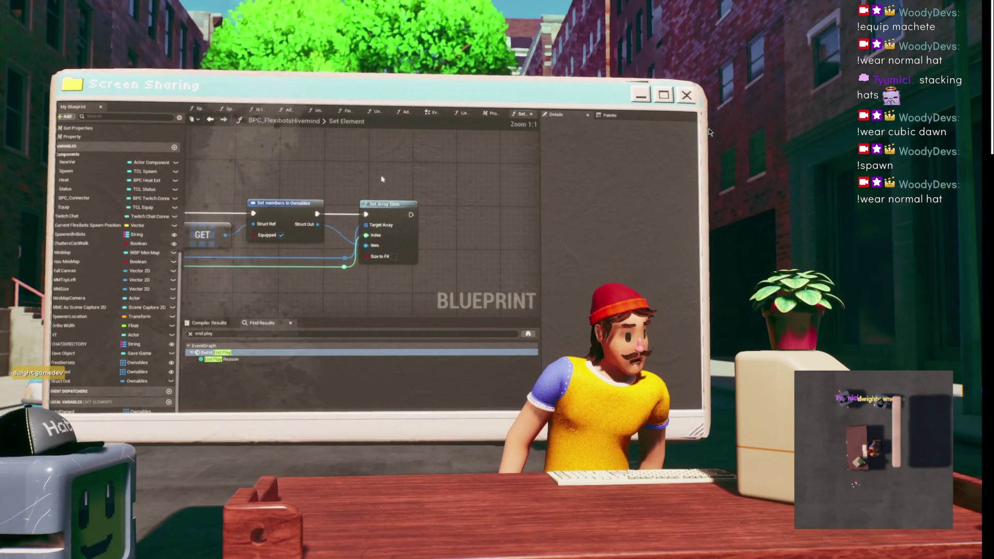
{"action": "mouse_move", "coordinate": [397, 179]}
{"action": "left_mouse_down"}
{"action": "mouse_move", "coordinate": [451, 163]}
{"action": "mouse_move", "coordinate": [373, 155]}
{"action": "left_mouse_up"}
{"action": "scroll", "coordinate": [462, 156], "scroll_direction": "down", "scroll_amount": 2}
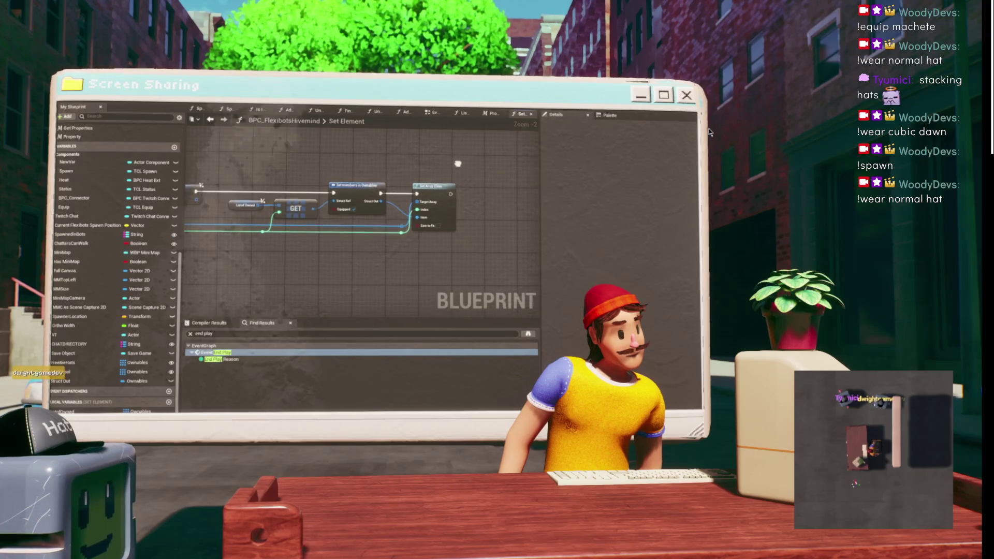
{"action": "left_click_drag", "start_coordinate": [458, 163], "coordinate": [426, 162]}
- Place a ListofOwned getter right of Set Array Elem and start an action search beside it
{"action": "mouse_move", "coordinate": [62, 411]}
{"action": "left_mouse_down"}
{"action": "mouse_move", "coordinate": [510, 235]}
{"action": "mouse_move", "coordinate": [469, 220]}
{"action": "left_mouse_up"}
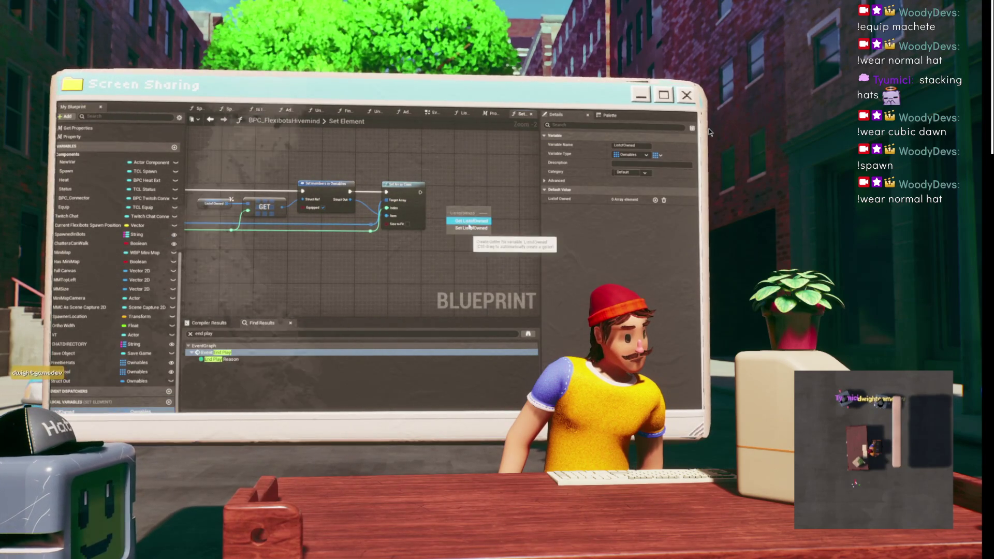
{"action": "scroll", "coordinate": [453, 198], "scroll_direction": "up", "scroll_amount": 2}
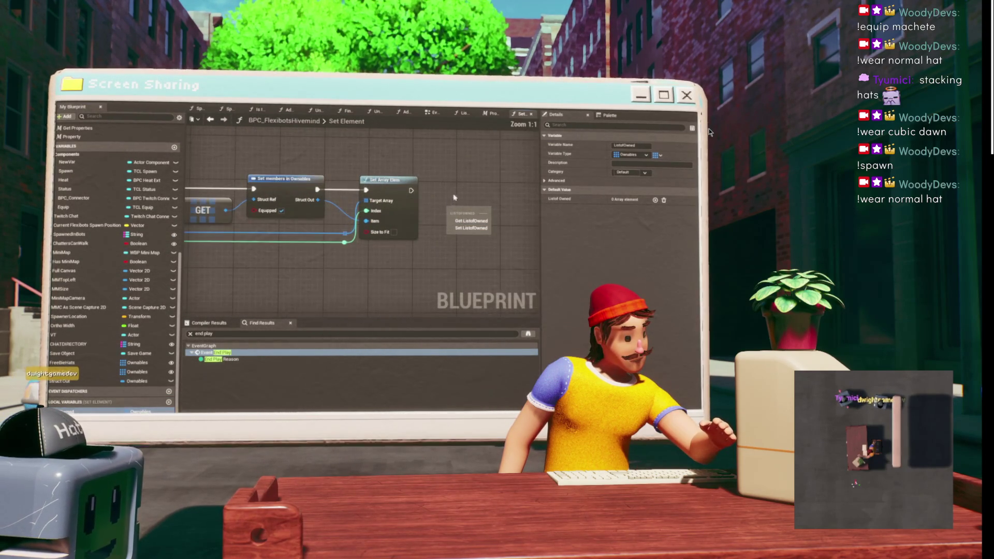
{"action": "left_click", "coordinate": [464, 195]}
{"action": "left_click_drag", "start_coordinate": [464, 194], "coordinate": [422, 200]}
{"action": "left_click_drag", "start_coordinate": [285, 327], "coordinate": [409, 205]}
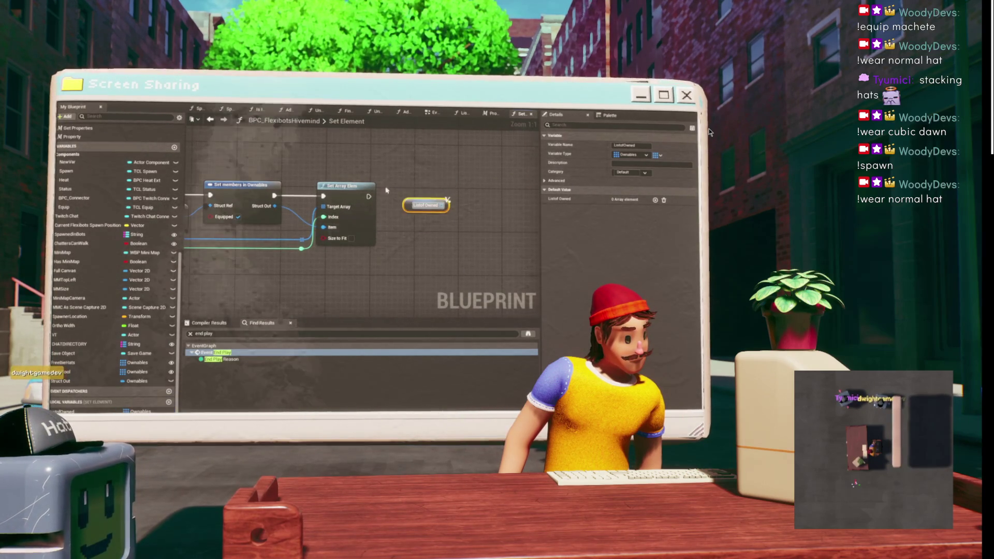
{"action": "right_click", "coordinate": [468, 185]}
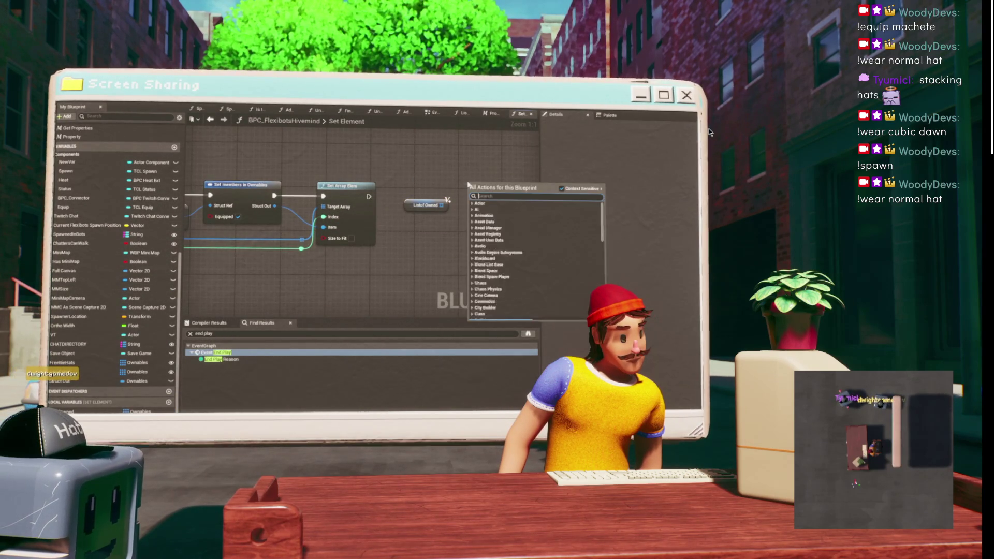
{"action": "type", "text": "get"}
{"action": "key", "text": "BackSpace"}
{"action": "key", "text": "BackSpace"}
{"action": "key", "text": "BackSpace"}
- Search the action list for an output node, then cancel without adding anything
{"action": "type", "text": "output mpd"}
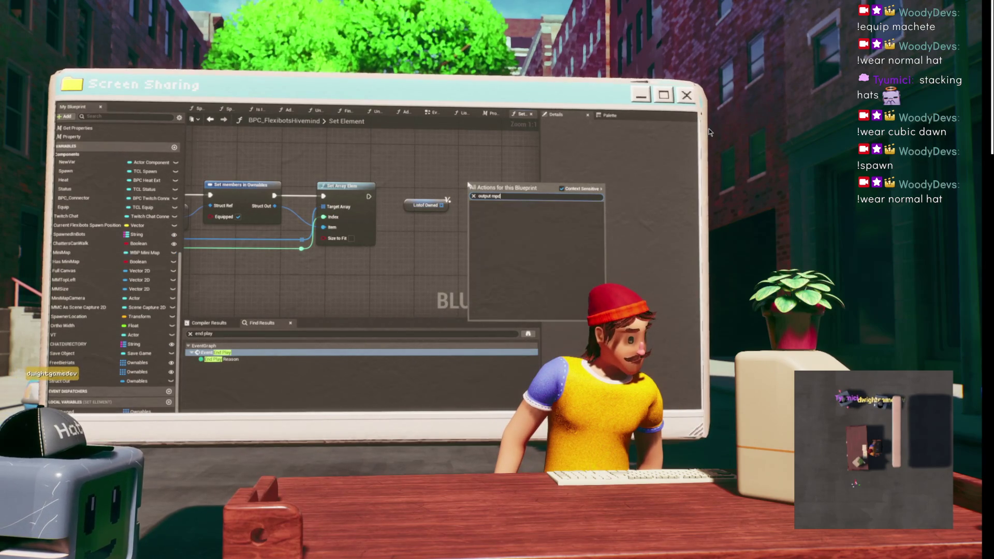
{"action": "key", "text": "BackSpace"}
{"action": "key", "text": "BackSpace"}
{"action": "key", "text": "BackSpace"}
{"action": "type", "text": "node"}
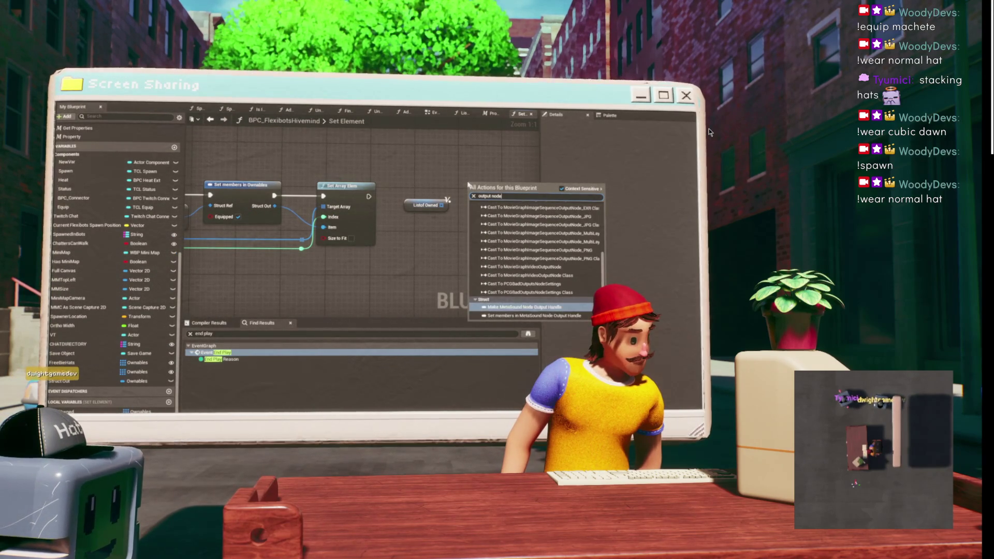
{"action": "key", "text": "Escape"}
{"action": "scroll", "coordinate": [468, 185], "scroll_direction": "down", "scroll_amount": 4}
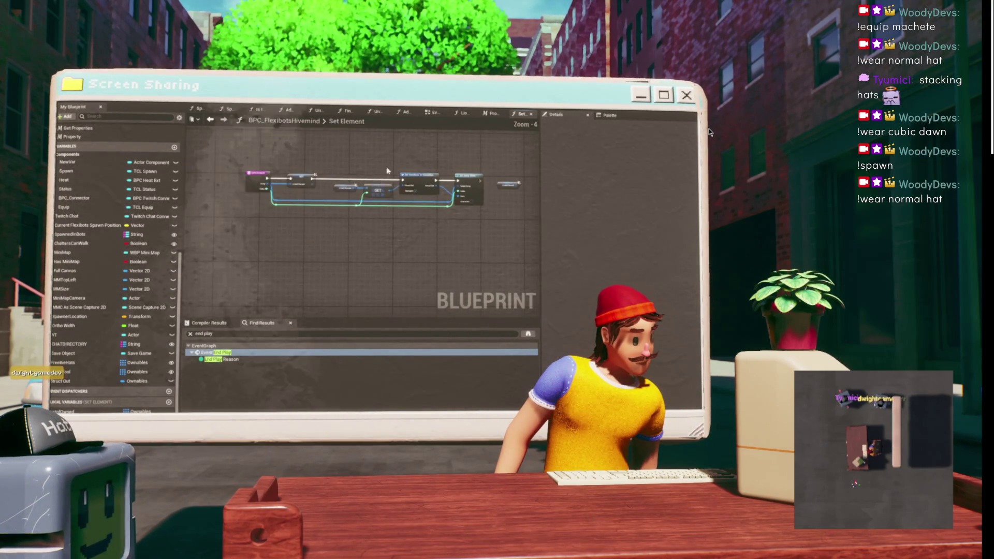
- Add a Return Node at the chain's end outputting ListofOwned, and delete the Boolean NewParam output
{"action": "left_click", "coordinate": [263, 180]}
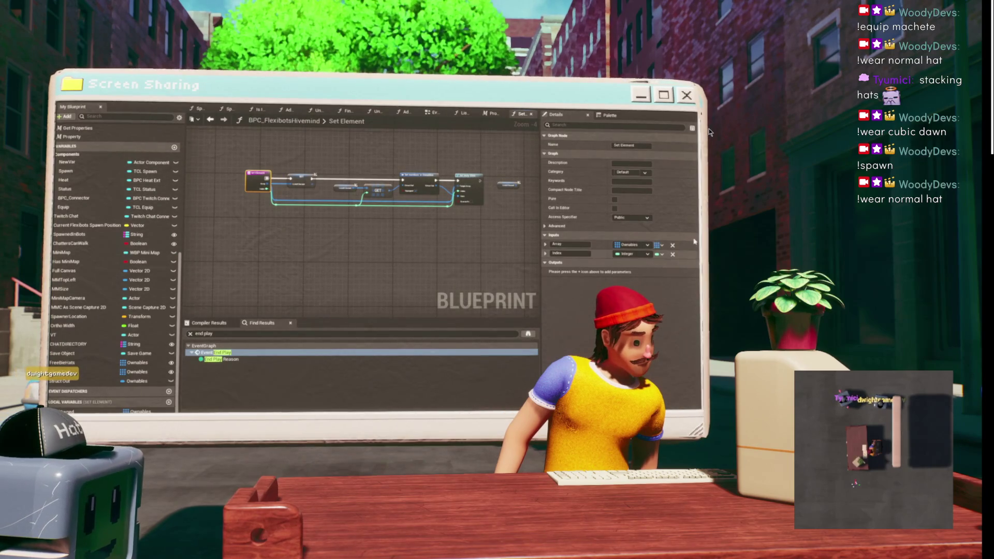
{"action": "left_click", "coordinate": [692, 262]}
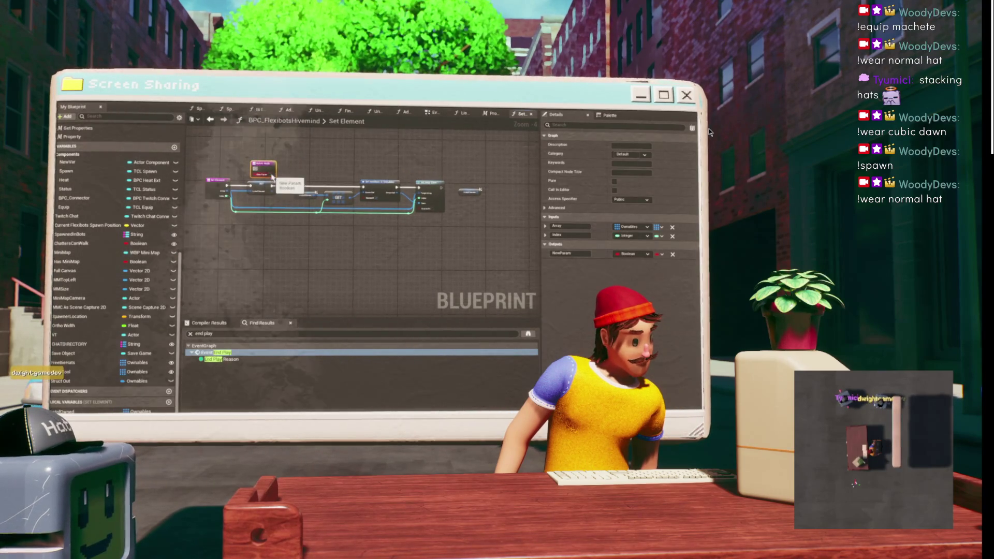
{"action": "left_click_drag", "start_coordinate": [267, 175], "coordinate": [475, 198]}
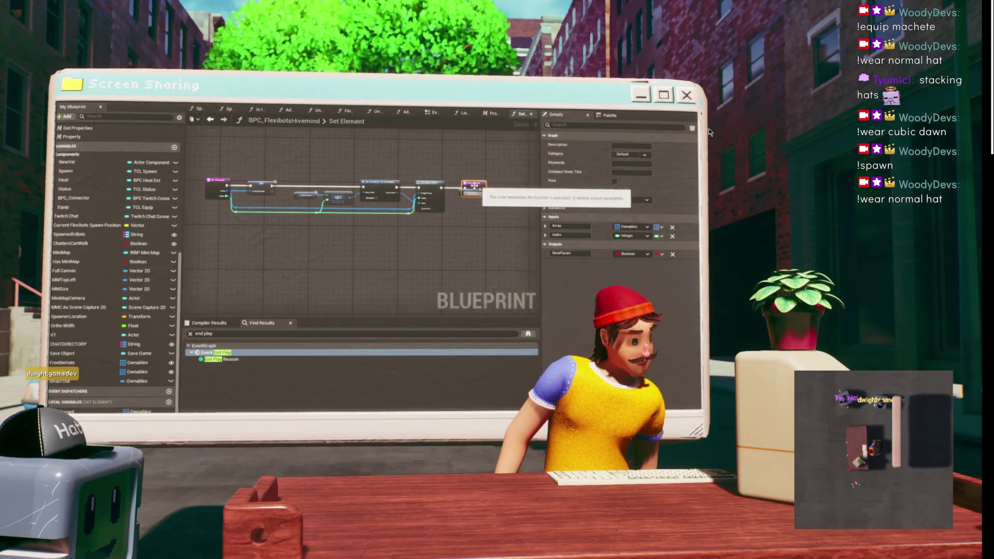
{"action": "scroll", "coordinate": [477, 202], "scroll_direction": "up", "scroll_amount": 4}
{"action": "mouse_move", "coordinate": [476, 181]}
{"action": "left_mouse_down"}
{"action": "mouse_move", "coordinate": [524, 177]}
{"action": "mouse_move", "coordinate": [507, 192]}
{"action": "mouse_move", "coordinate": [518, 189]}
{"action": "left_mouse_up"}
{"action": "left_click", "coordinate": [518, 175]}
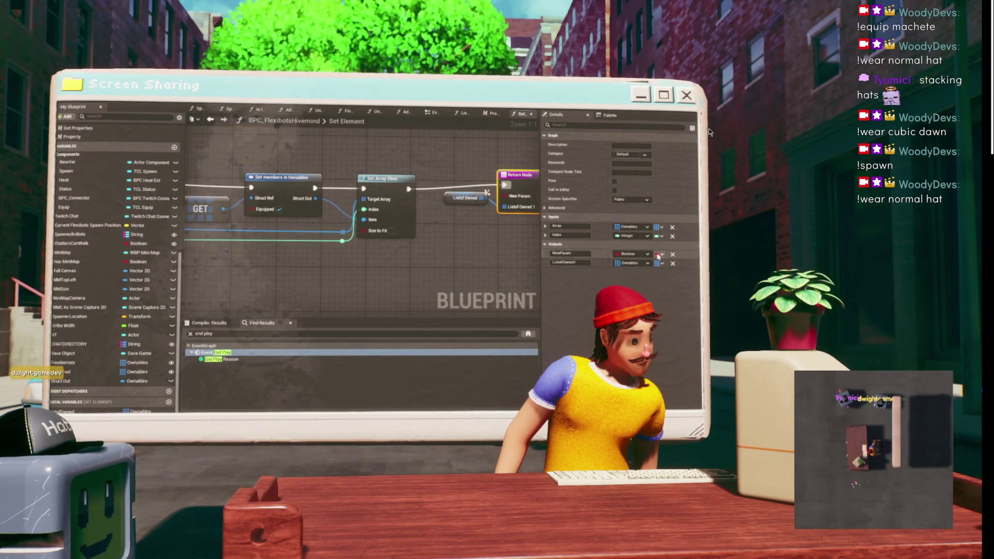
{"action": "left_click", "coordinate": [673, 254]}
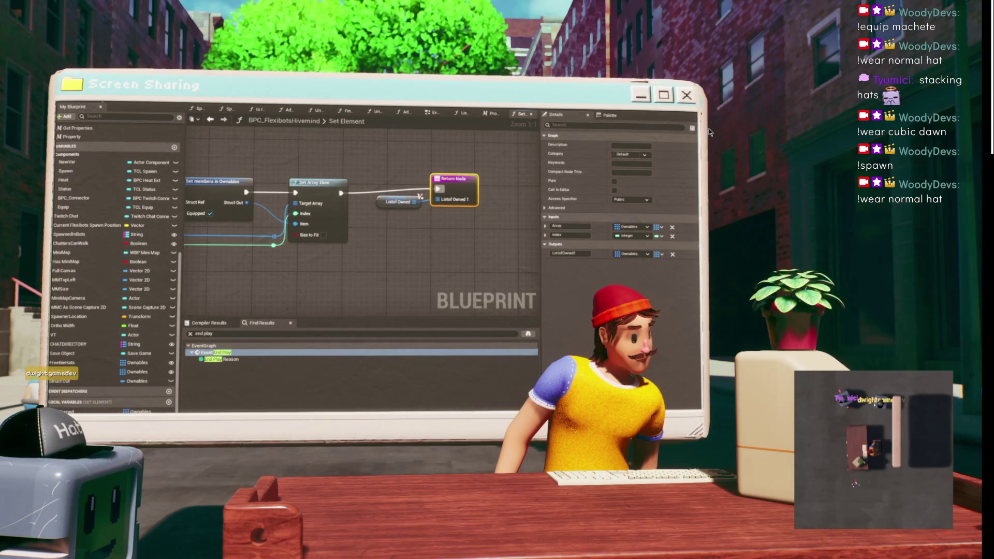
- Compile, jump to the erroring Set Element call and remove its stale Target Array link
{"action": "left_click", "coordinate": [109, 103]}
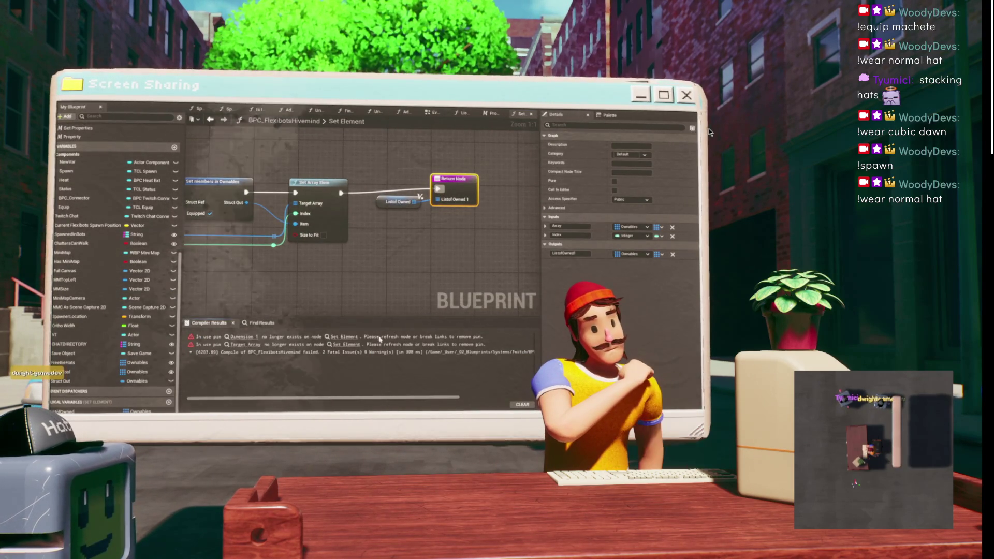
{"action": "left_click", "coordinate": [356, 343]}
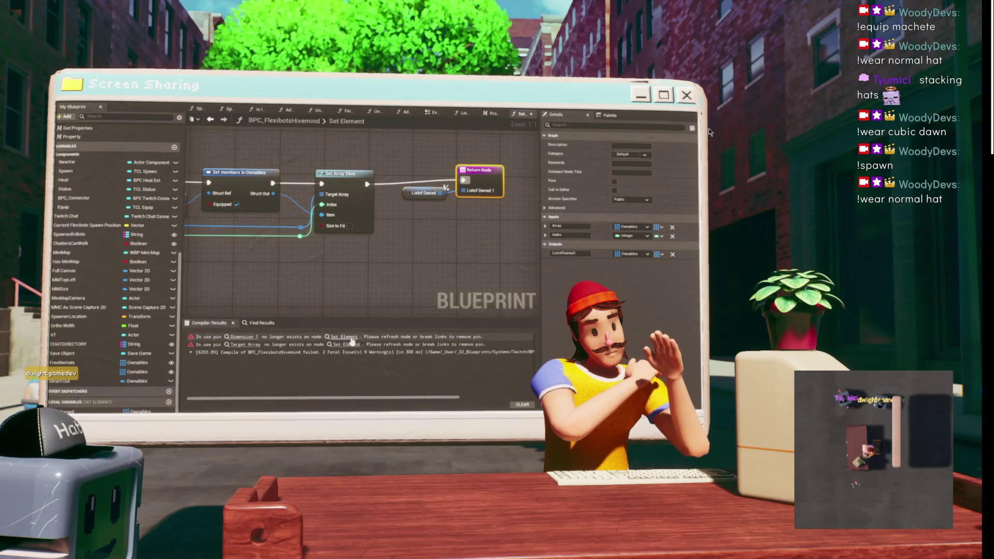
{"action": "left_click", "coordinate": [348, 337]}
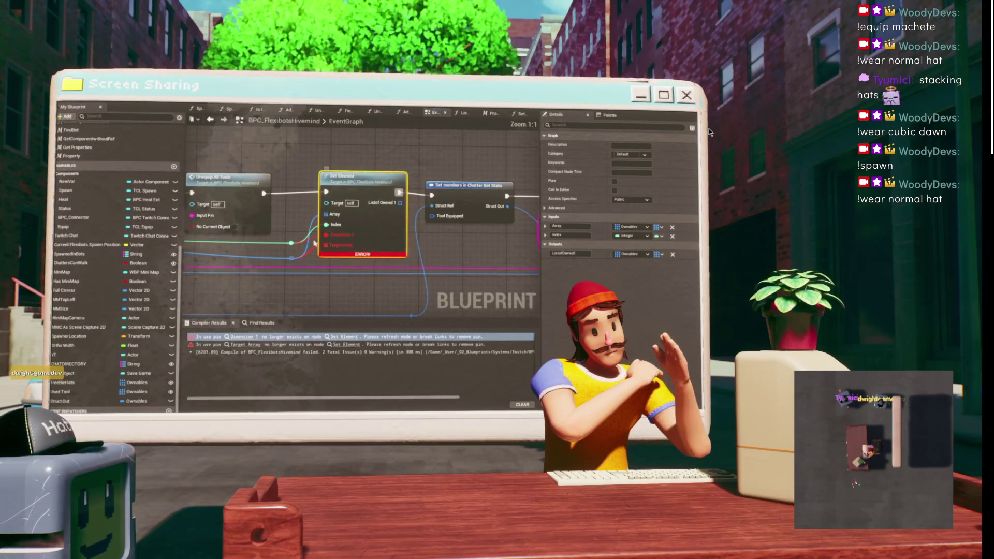
{"action": "left_click", "coordinate": [317, 251]}
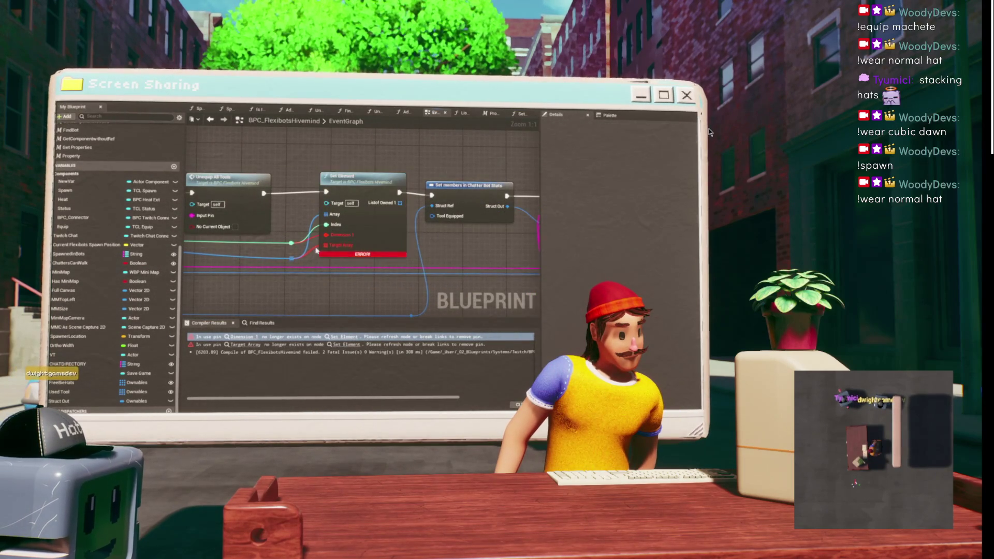
{"action": "left_click", "coordinate": [317, 250], "text": "alt"}
- Duplicate the existing ADD node with copy and paste
{"action": "mouse_move", "coordinate": [443, 169]}
{"action": "left_mouse_down"}
{"action": "mouse_move", "coordinate": [332, 185]}
{"action": "mouse_move", "coordinate": [387, 184]}
{"action": "mouse_move", "coordinate": [348, 178]}
{"action": "left_mouse_up"}
{"action": "scroll", "coordinate": [378, 189], "scroll_direction": "down", "scroll_amount": 1}
{"action": "left_click_drag", "start_coordinate": [409, 201], "coordinate": [446, 197]}
{"action": "scroll", "coordinate": [299, 159], "scroll_direction": "down", "scroll_amount": 2}
{"action": "left_click", "coordinate": [238, 171]}
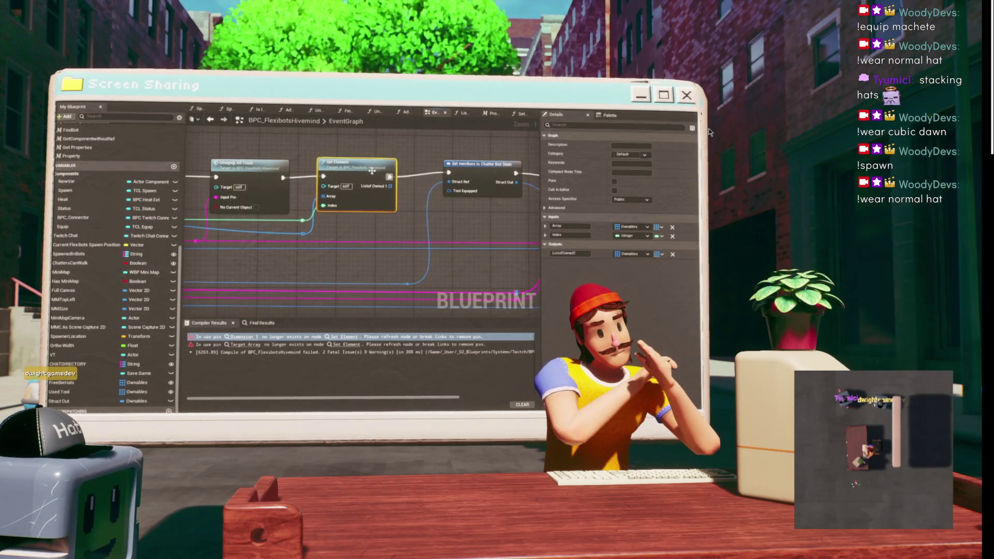
{"action": "left_click_drag", "start_coordinate": [238, 171], "coordinate": [341, 166]}
{"action": "left_click_drag", "start_coordinate": [518, 233], "coordinate": [396, 233]}
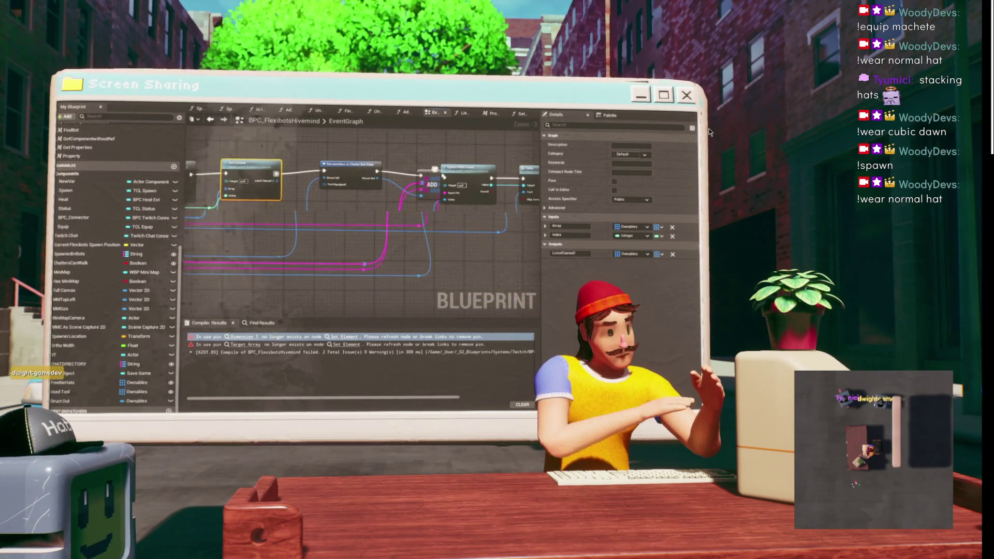
{"action": "left_click", "coordinate": [486, 179]}
{"action": "left_click", "coordinate": [416, 182]}
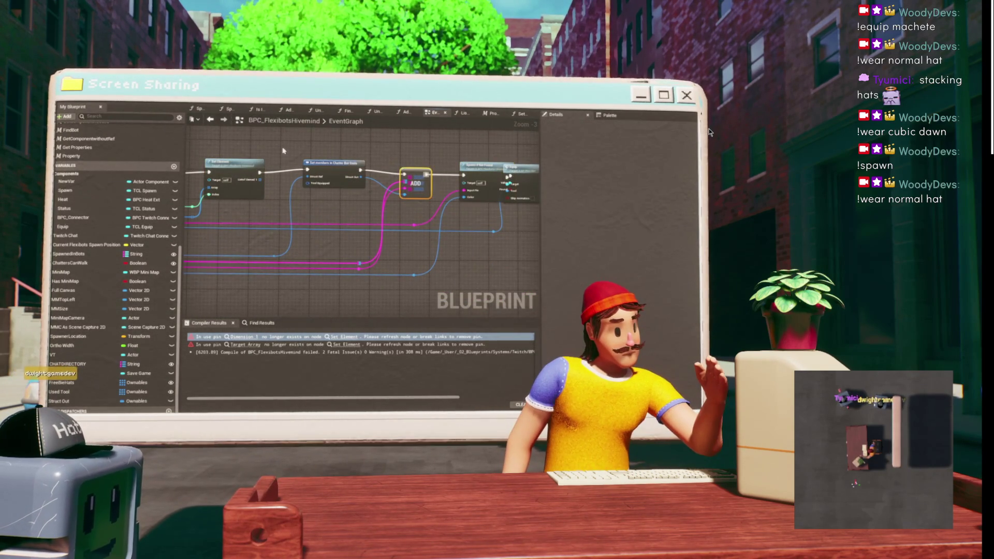
{"action": "key", "text": "ctrl+c"}
{"action": "key", "text": "ctrl+v"}
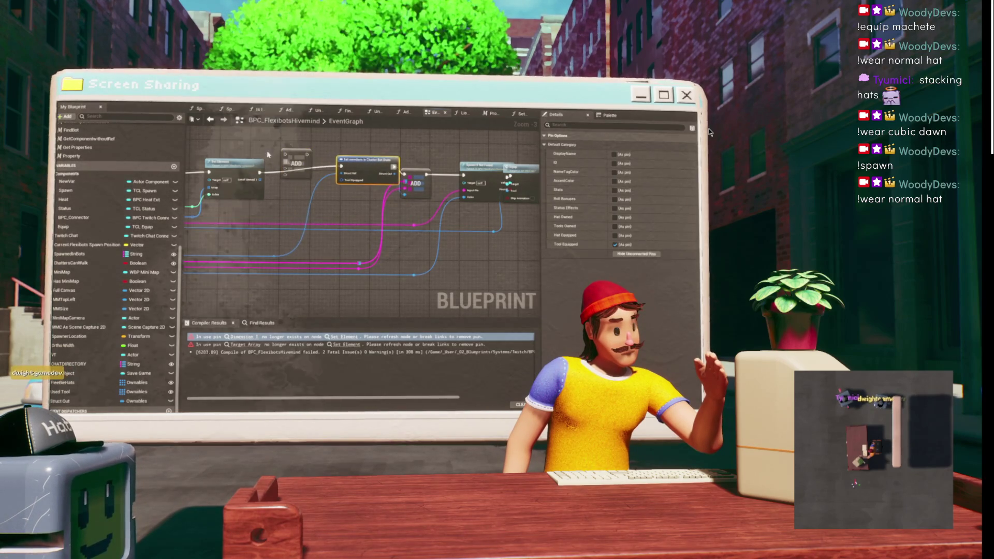
- Frame the Set Element, Break Chatter Bot Stats, ADD and Set members nodes in the graph
{"action": "scroll", "coordinate": [314, 165], "scroll_direction": "up", "scroll_amount": 4}
{"action": "mouse_move", "coordinate": [314, 165]}
{"action": "left_mouse_down"}
{"action": "mouse_move", "coordinate": [386, 201]}
{"action": "mouse_move", "coordinate": [348, 167]}
{"action": "mouse_move", "coordinate": [299, 153]}
{"action": "left_mouse_up"}
{"action": "scroll", "coordinate": [385, 201], "scroll_direction": "down", "scroll_amount": 2}
{"action": "scroll", "coordinate": [299, 153], "scroll_direction": "up", "scroll_amount": 1}
{"action": "left_click", "coordinate": [301, 166]}
{"action": "scroll", "coordinate": [301, 166], "scroll_direction": "down", "scroll_amount": 1}
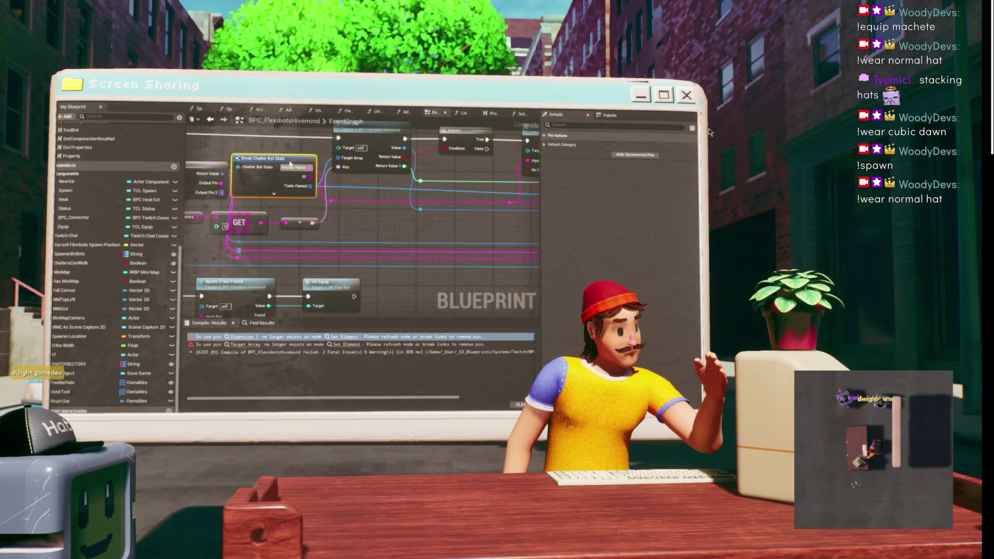
{"action": "scroll", "coordinate": [235, 169], "scroll_direction": "down", "scroll_amount": 1}
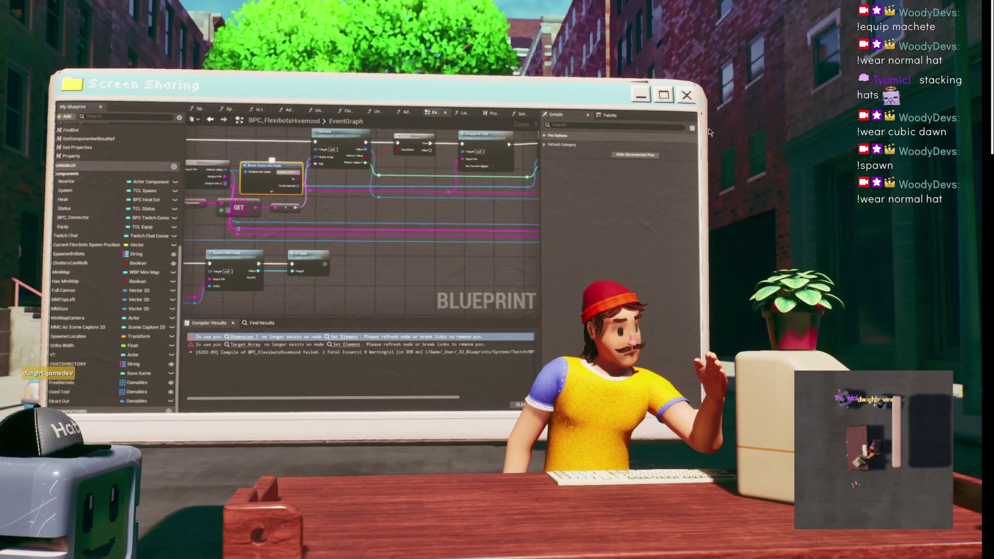
{"action": "left_click_drag", "start_coordinate": [224, 173], "coordinate": [443, 180]}
- Duplicate the Set members in Chatter Bot Stats node and drop the copy's Tool Equipped pin
{"action": "left_click", "coordinate": [442, 180]}
{"action": "scroll", "coordinate": [358, 161], "scroll_direction": "up", "scroll_amount": 3}
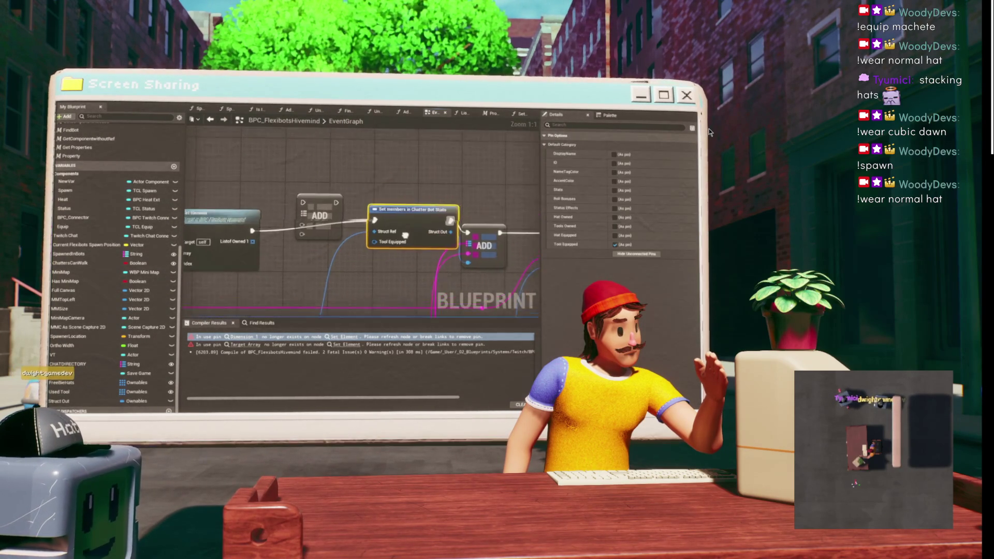
{"action": "key", "text": "ctrl+c"}
{"action": "key", "text": "ctrl+v"}
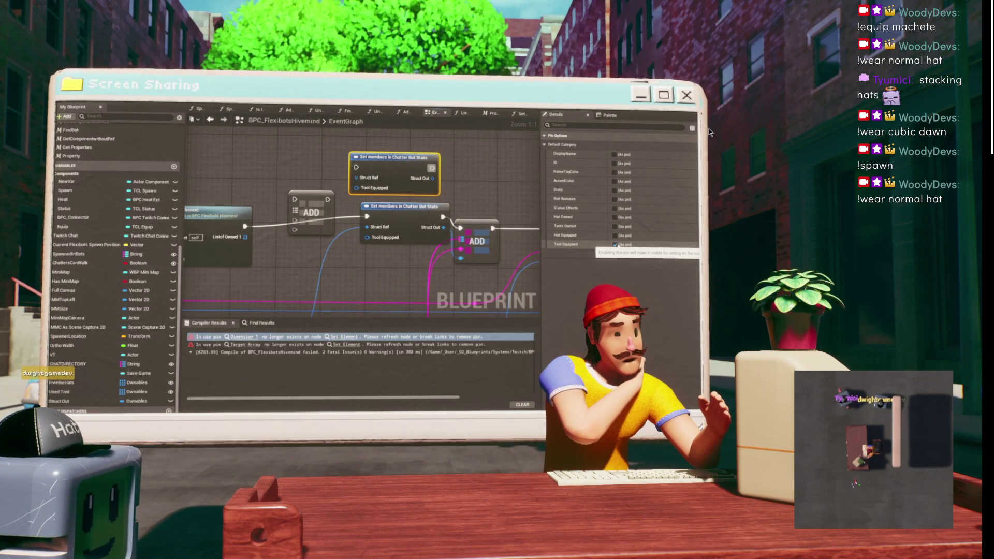
{"action": "left_click", "coordinate": [615, 245]}
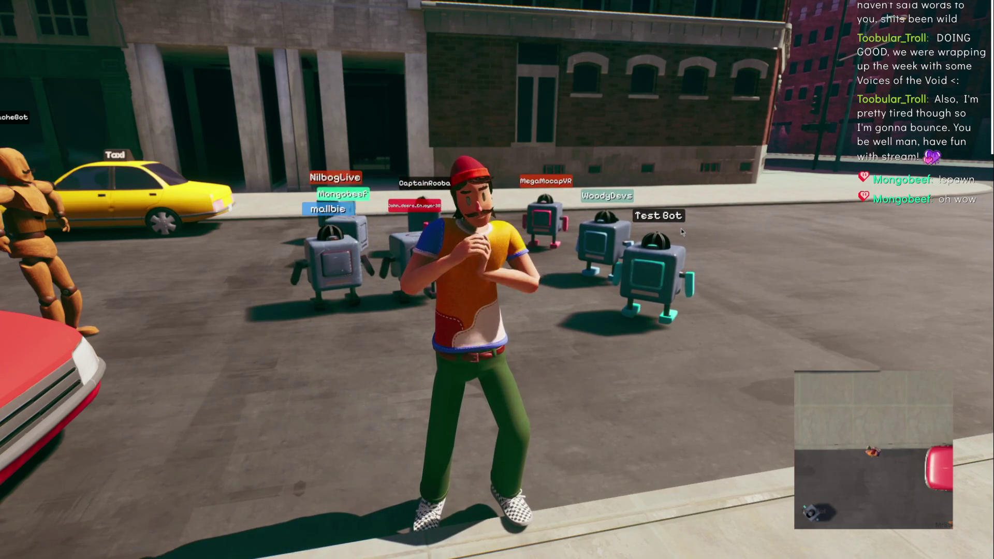
- Walk the avatar past the robots and cars down the street to the desk monitor
{"action": "key", "text": "w"}
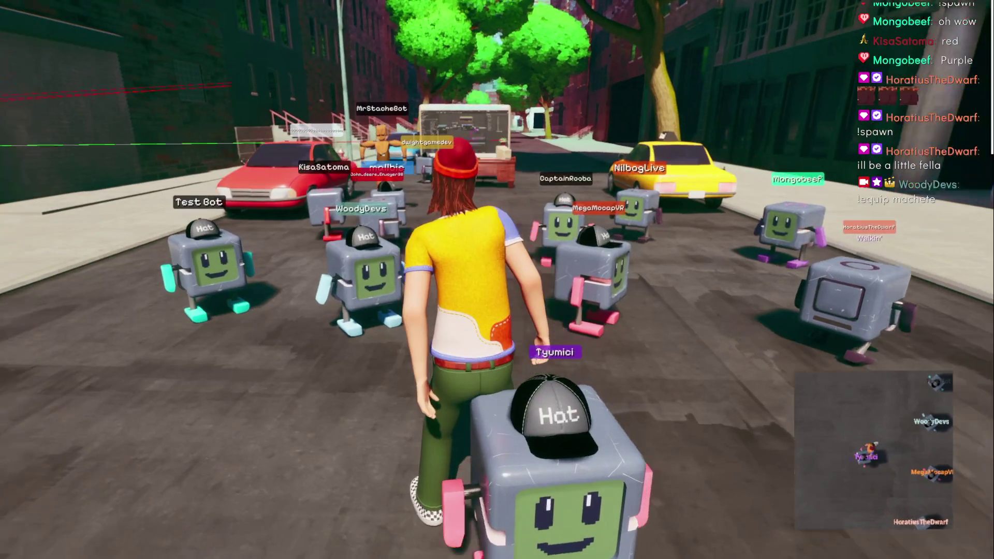
{"action": "key", "text": "w"}
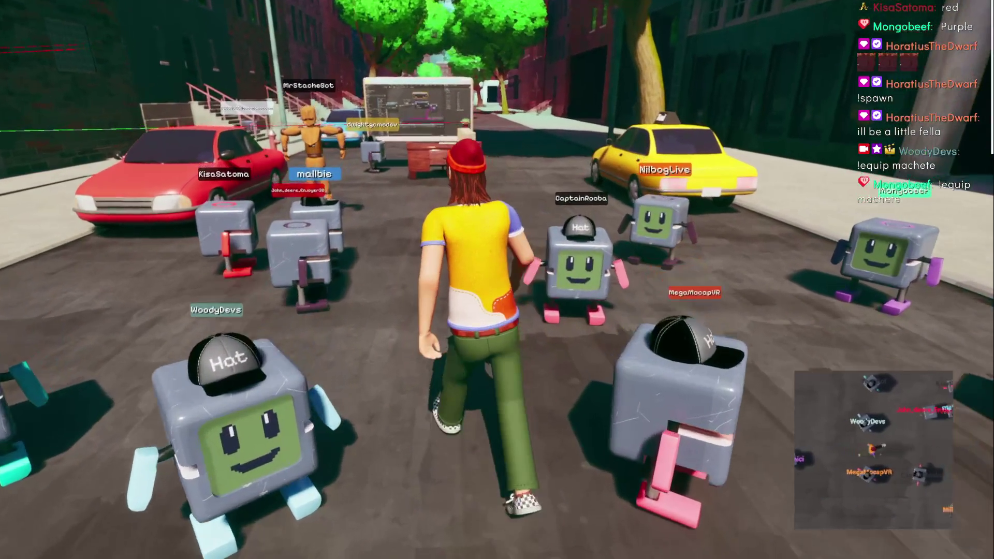
{"action": "key", "text": "w"}
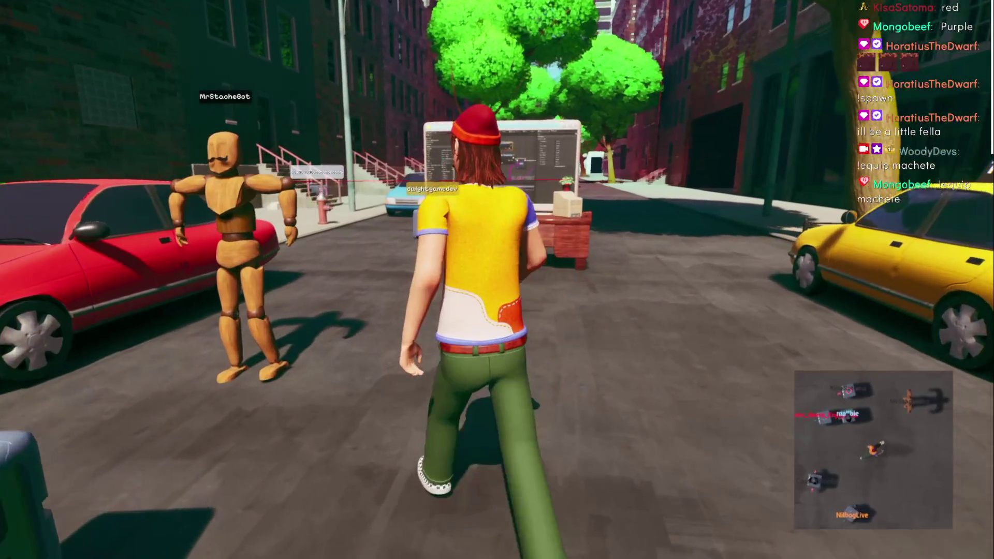
{"action": "key", "text": "w"}
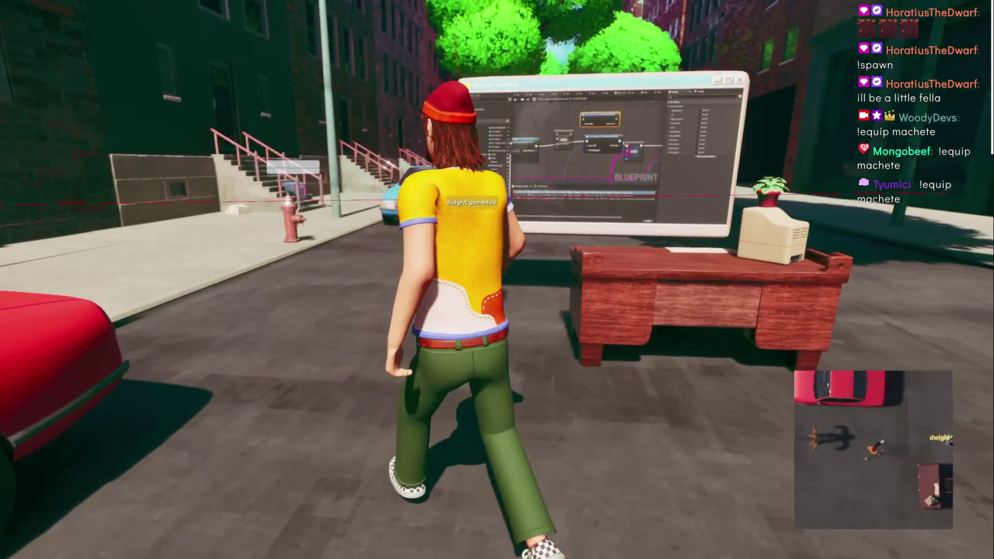
{"action": "key", "text": "w"}
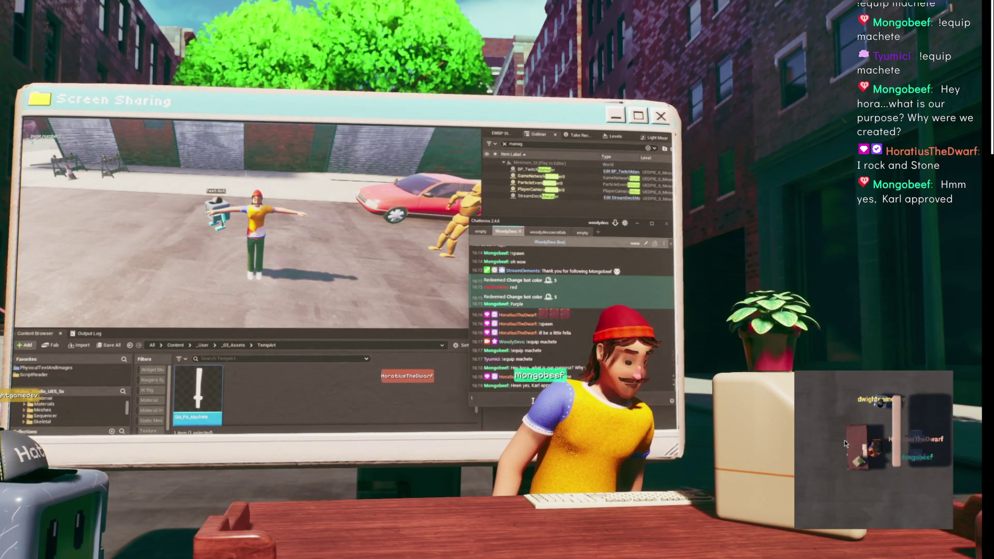
- Post the '!equip machete' command to chat
{"action": "type", "text": "!equipmachete"}
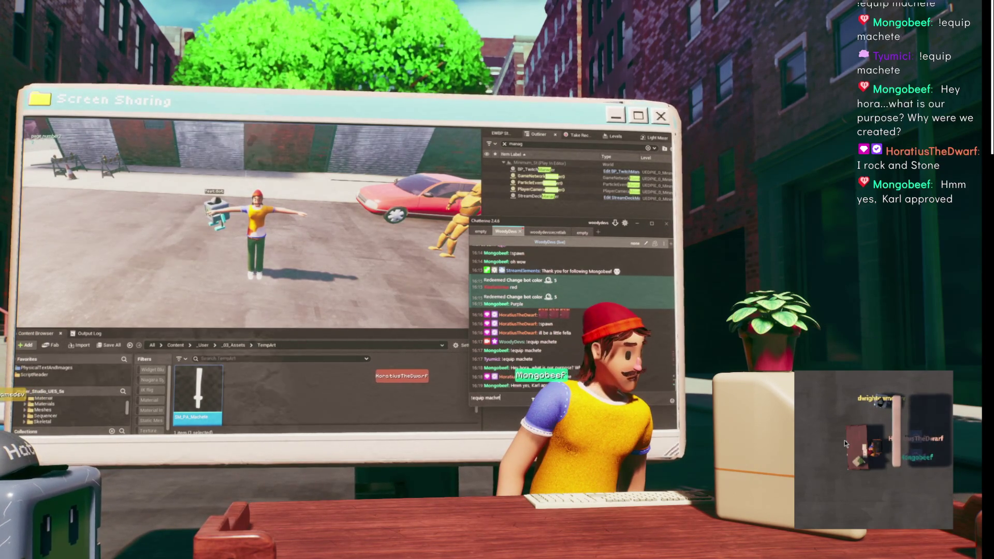
{"action": "key", "text": "Return"}
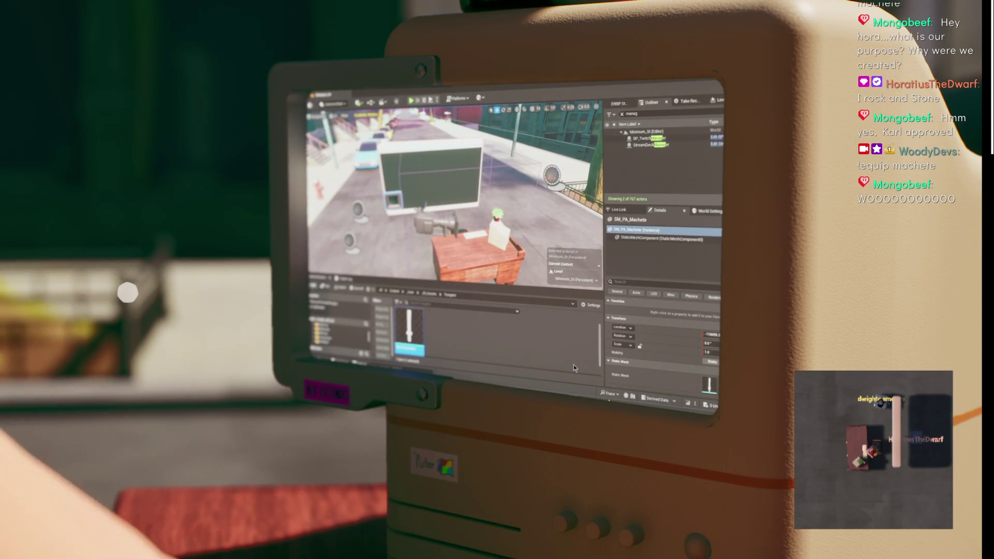
- Switch from the level editor to the BPC_FlexibotsHivemind Blueprint EventGraph window
{"action": "left_click", "coordinate": [638, 382]}
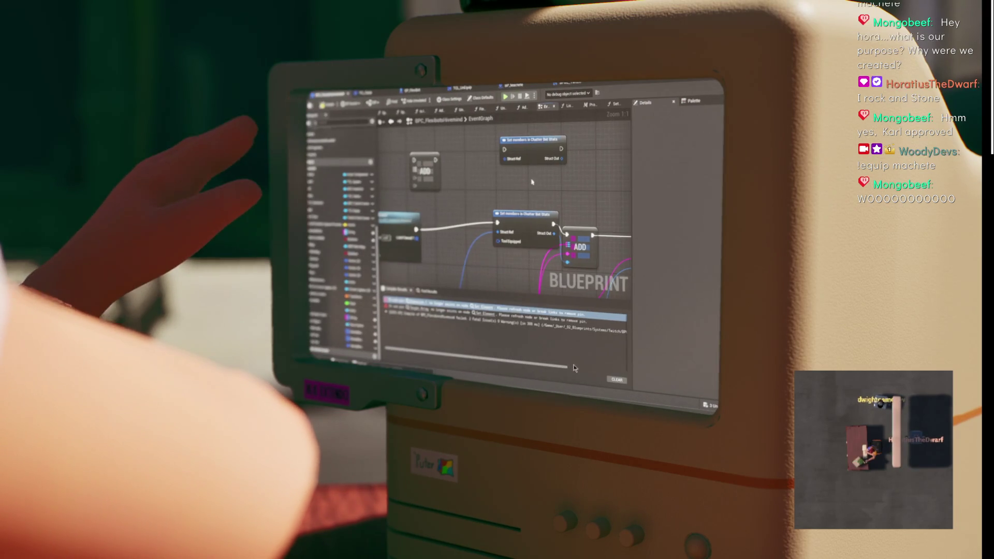
- Move the Set members in Chatter Bot State node into place in the EventGraph
{"action": "left_click_drag", "start_coordinate": [448, 176], "coordinate": [562, 153]}
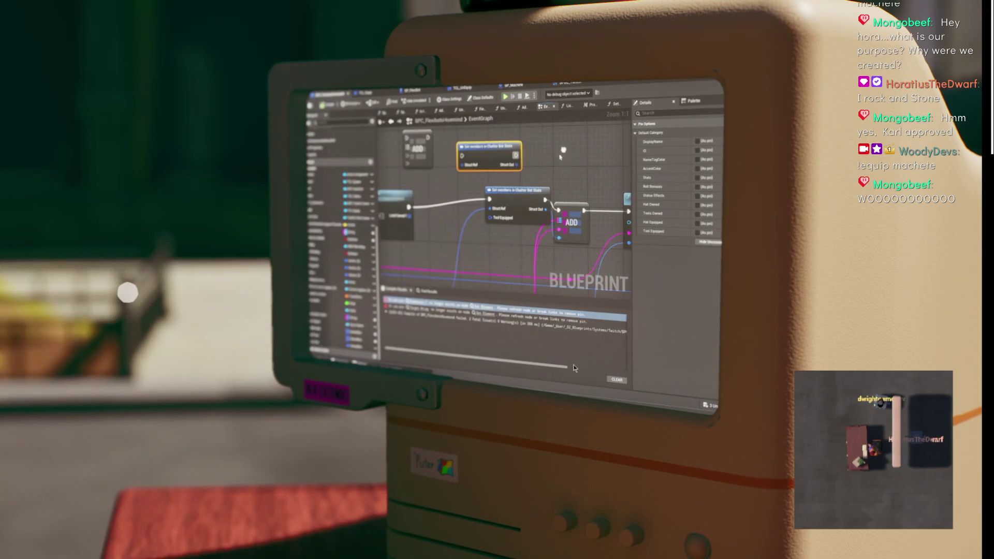
{"action": "mouse_move", "coordinate": [487, 154]}
{"action": "left_mouse_down"}
{"action": "mouse_move", "coordinate": [501, 183]}
{"action": "mouse_move", "coordinate": [470, 199]}
{"action": "mouse_move", "coordinate": [525, 155]}
{"action": "left_mouse_up"}
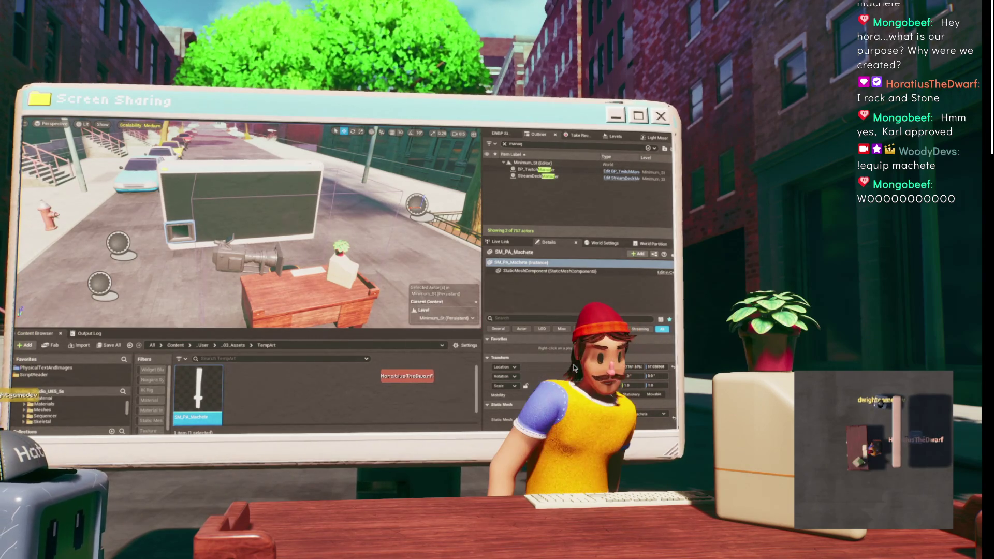
- Deselect the SM_PA_Machete asset and start Play-In-Editor with Alt+P
{"action": "left_click", "coordinate": [328, 364]}
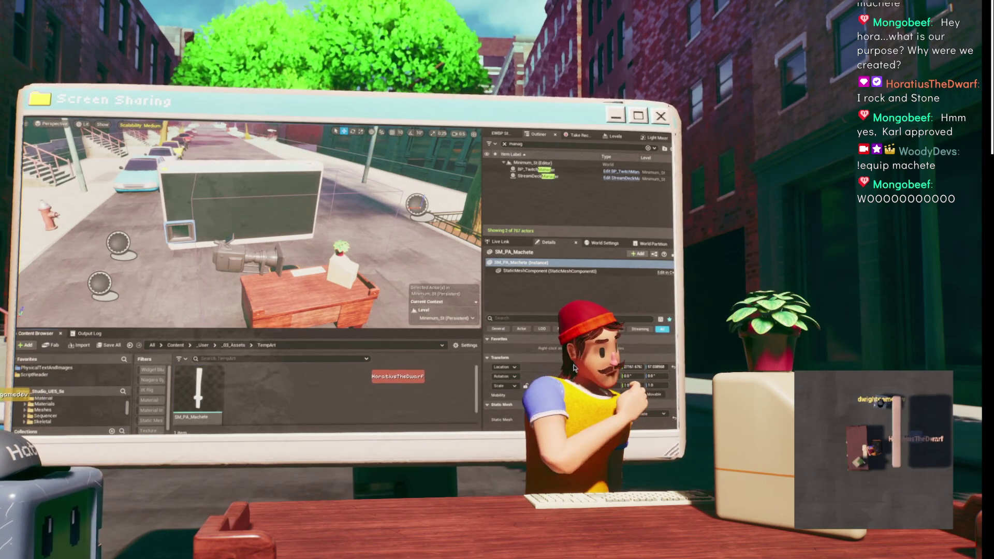
{"action": "key", "text": "alt+p"}
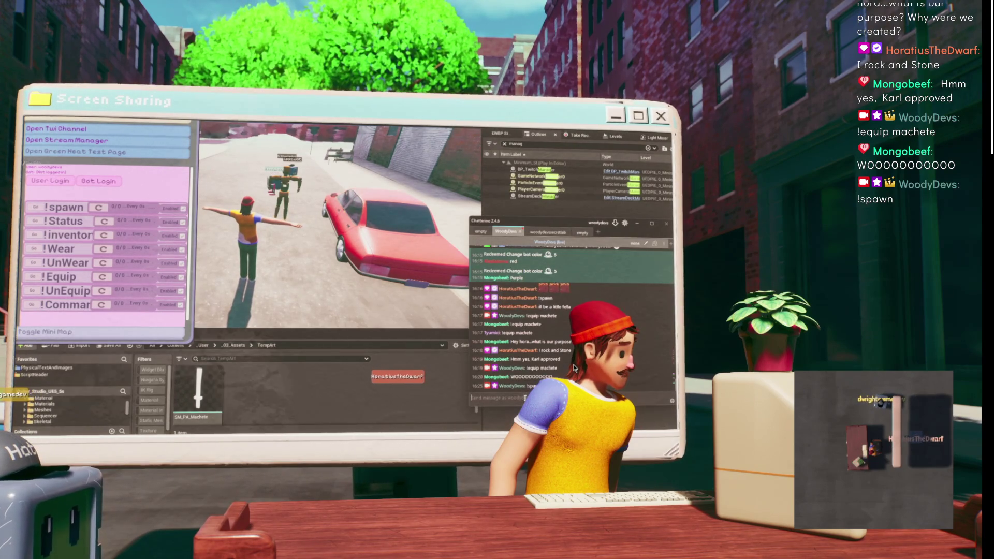
- Post the '!equip machete' command in the Chatterino chat
{"action": "left_click", "coordinate": [525, 397]}
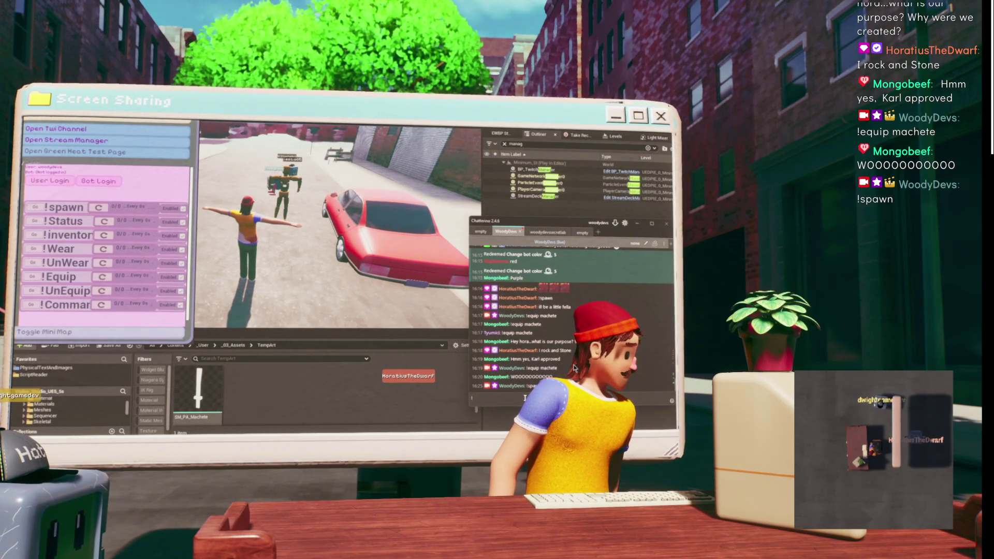
{"action": "type", "text": "quip machete"}
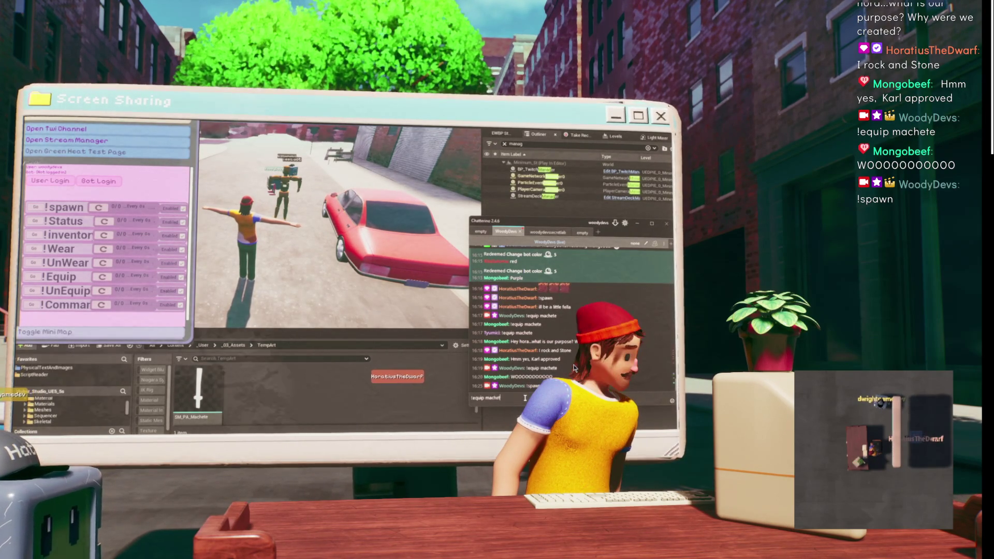
{"action": "key", "text": "Return"}
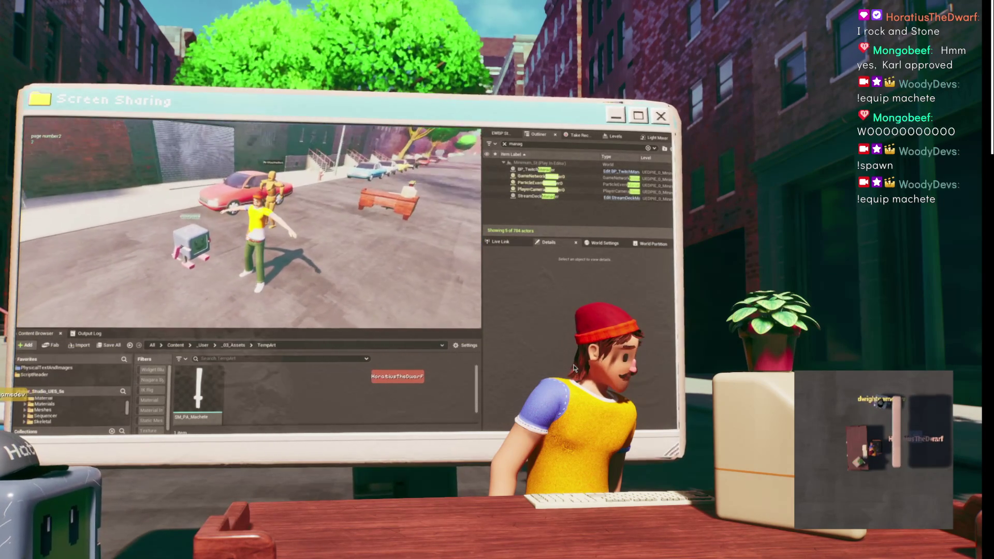
- Inspect BP_TwitchManager's BPC_FlexibotsHivemind data, expanding Tools Owned and collapsing Hat Equipped
{"action": "left_click", "coordinate": [539, 170]}
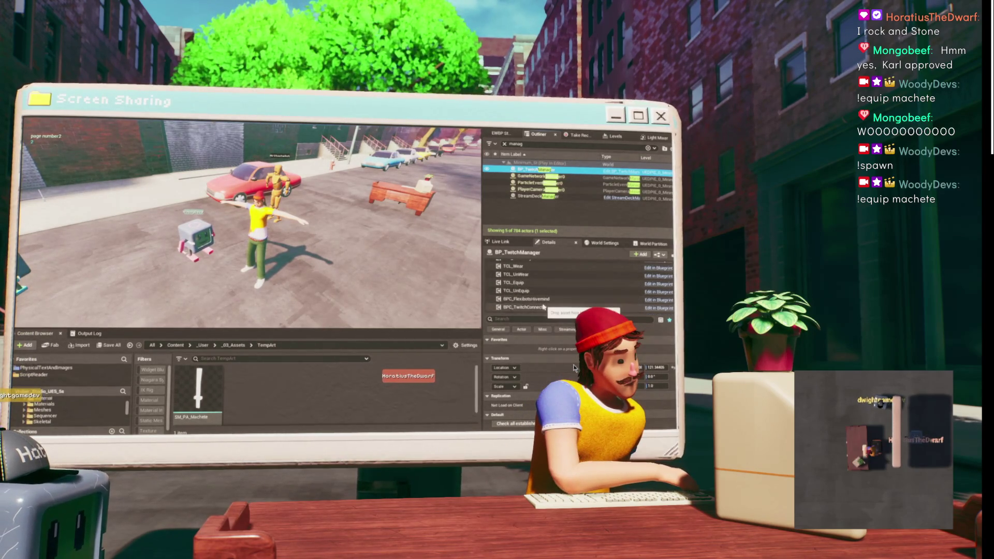
{"action": "left_click", "coordinate": [546, 300]}
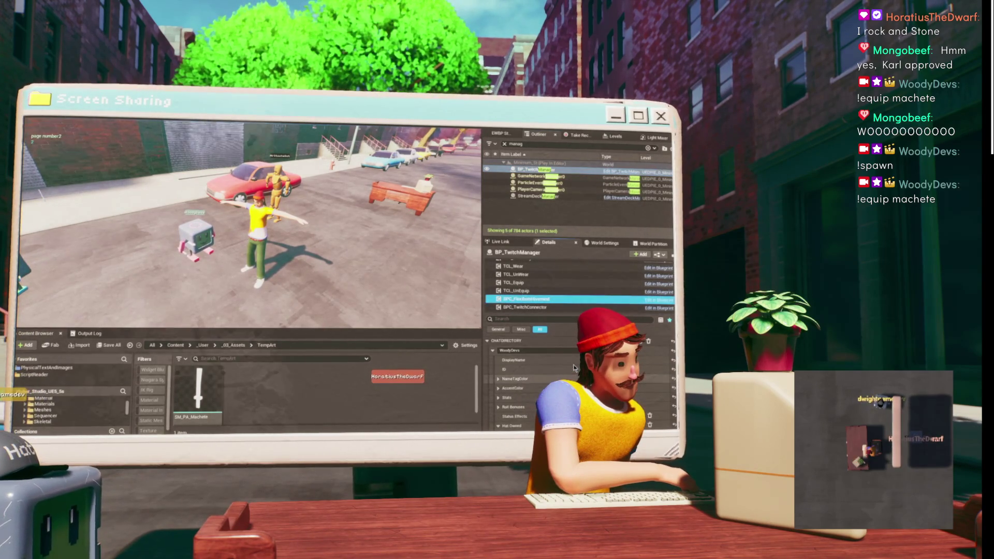
{"action": "scroll", "coordinate": [523, 390], "scroll_direction": "down", "scroll_amount": 2}
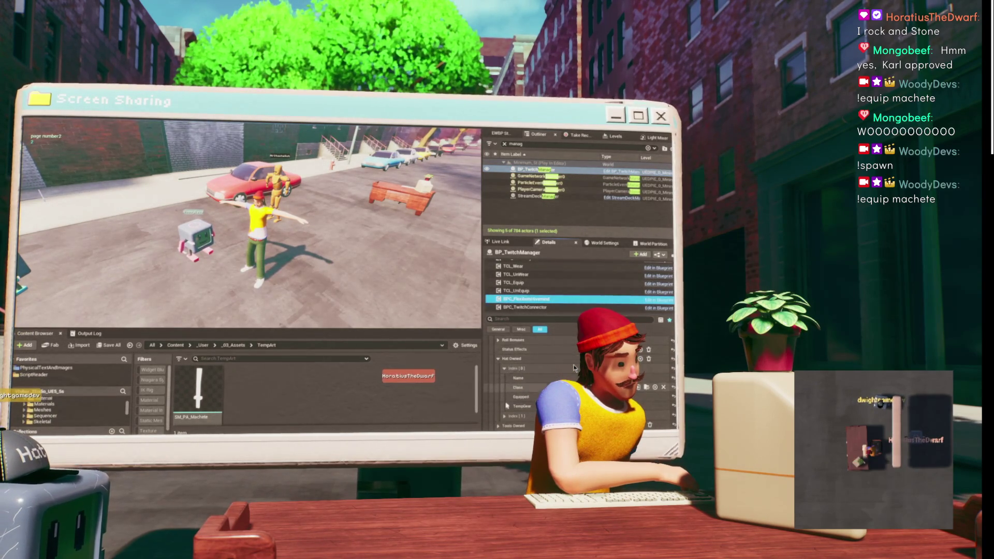
{"action": "scroll", "coordinate": [513, 398], "scroll_direction": "down", "scroll_amount": 2}
{"action": "left_click", "coordinate": [500, 393]}
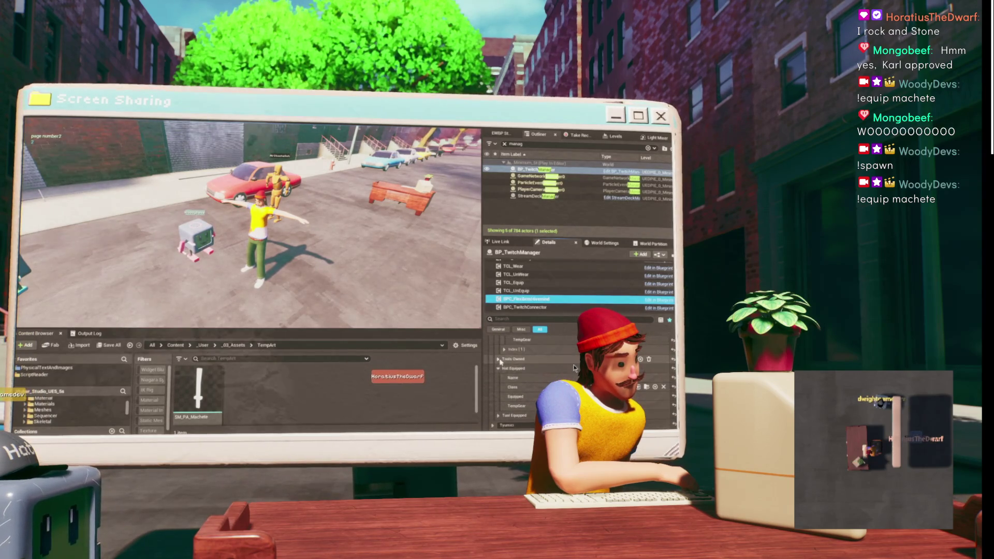
{"action": "scroll", "coordinate": [505, 383], "scroll_direction": "down", "scroll_amount": 1}
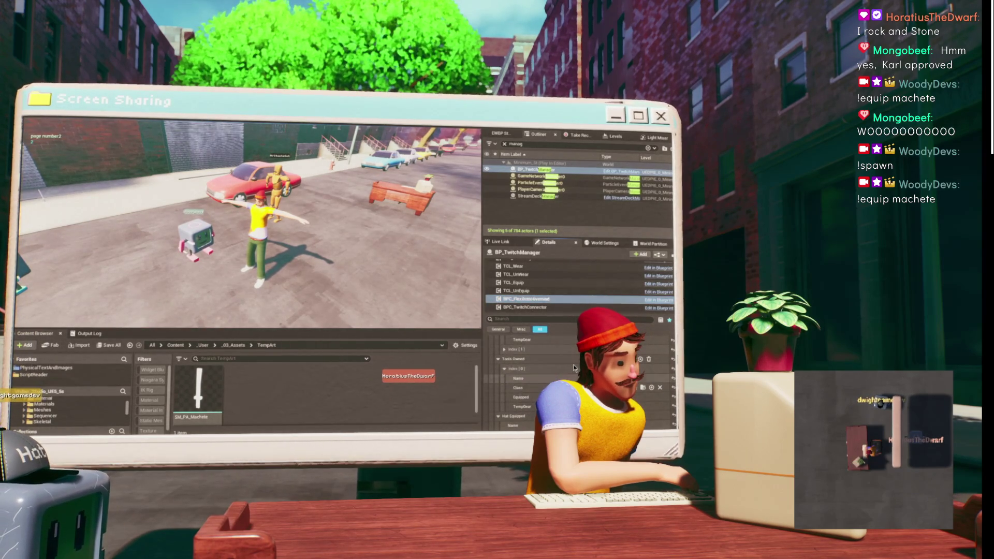
{"action": "scroll", "coordinate": [499, 373], "scroll_direction": "down", "scroll_amount": 3}
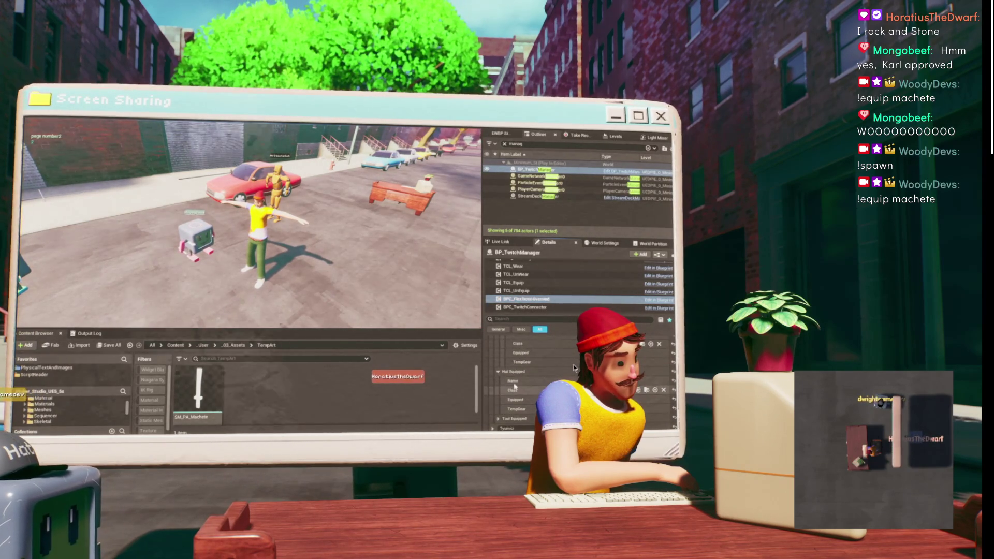
{"action": "left_click", "coordinate": [498, 372]}
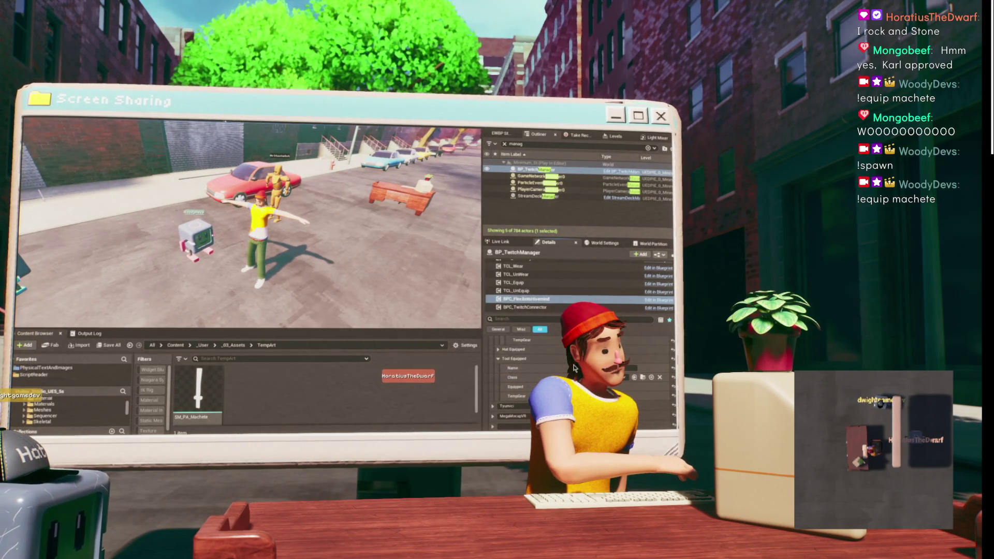
- Stop the play session, replay the level briefly, then stop it again
{"action": "key", "text": "Escape"}
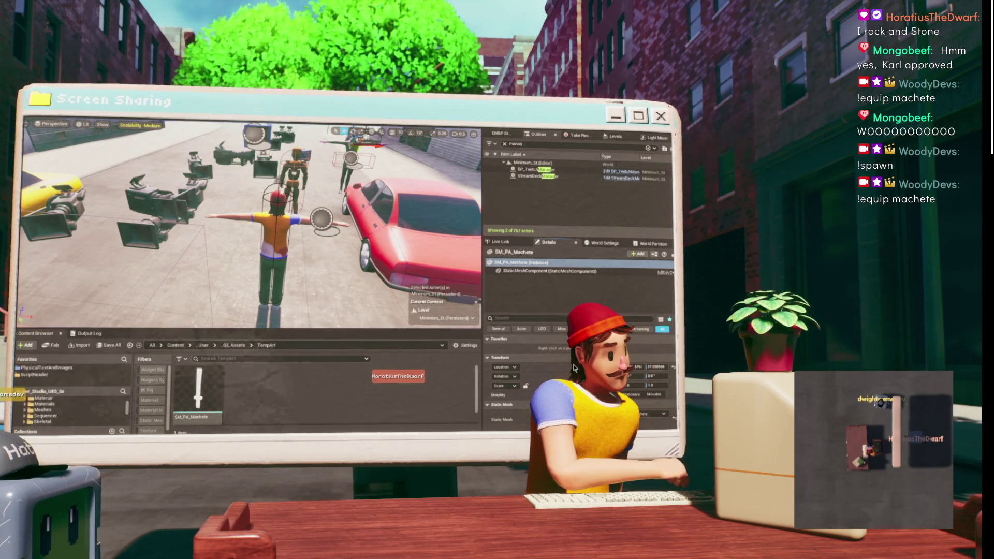
{"action": "key", "text": "alt+p"}
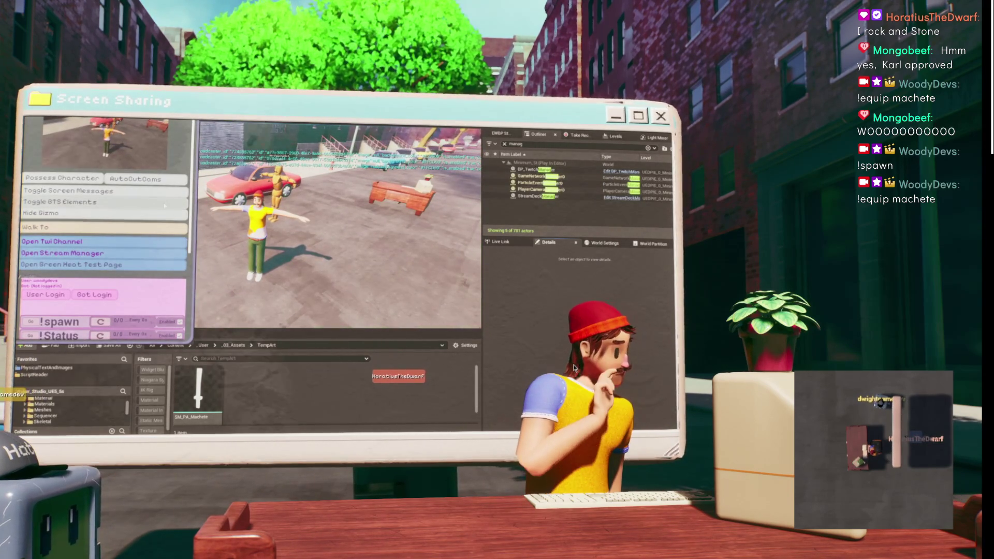
{"action": "scroll", "coordinate": [62, 299], "scroll_direction": "down", "scroll_amount": 2}
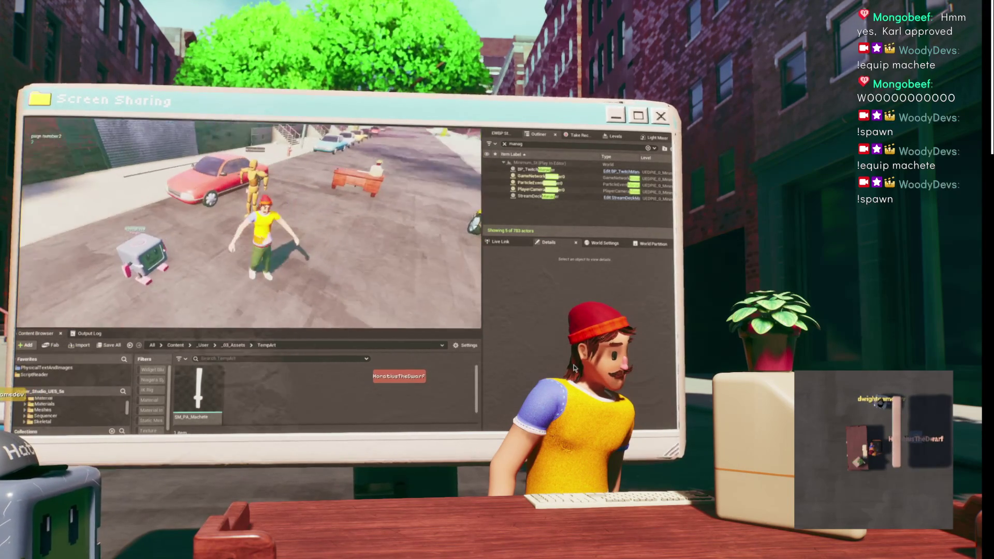
{"action": "key", "text": "Escape"}
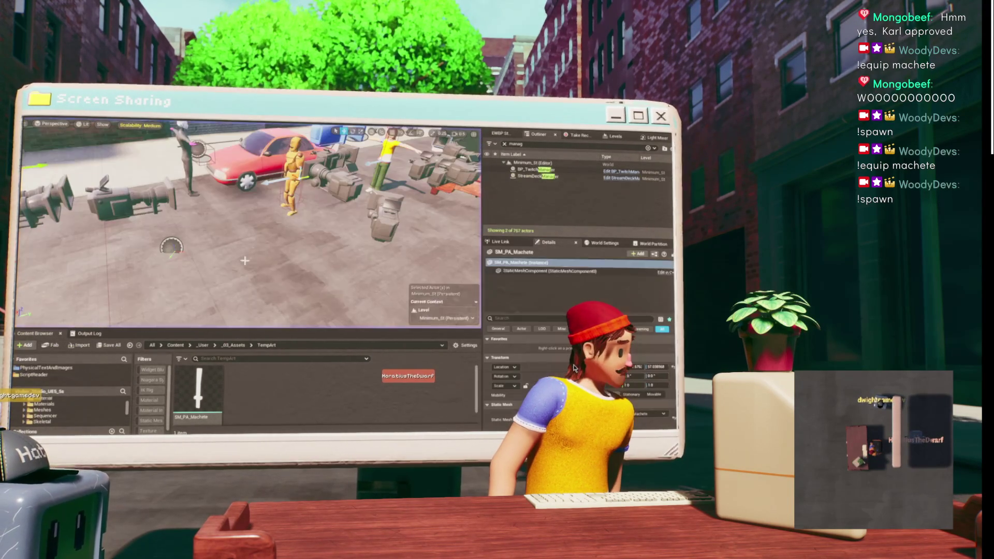
{"action": "mouse_move", "coordinate": [438, 430]}
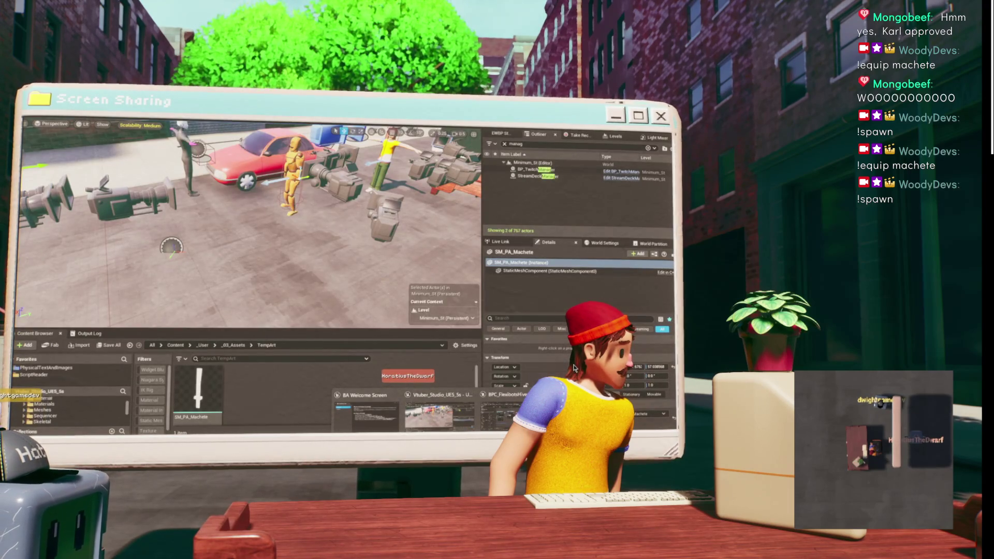
{"action": "left_click", "coordinate": [611, 127]}
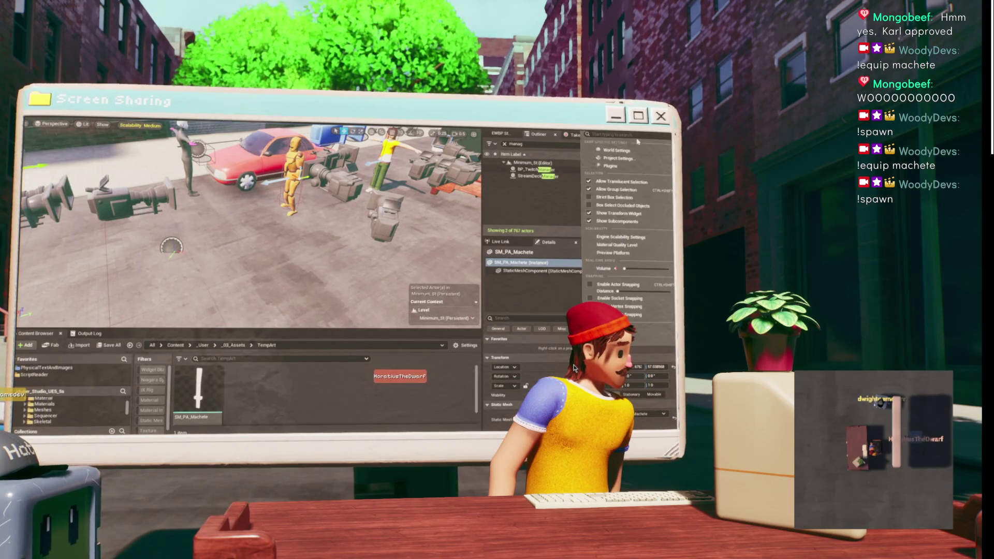
- Check the Hat and Tool Equipped entries in ChatterBots.sav, then minimize the Save Files window
{"action": "left_click", "coordinate": [582, 156]}
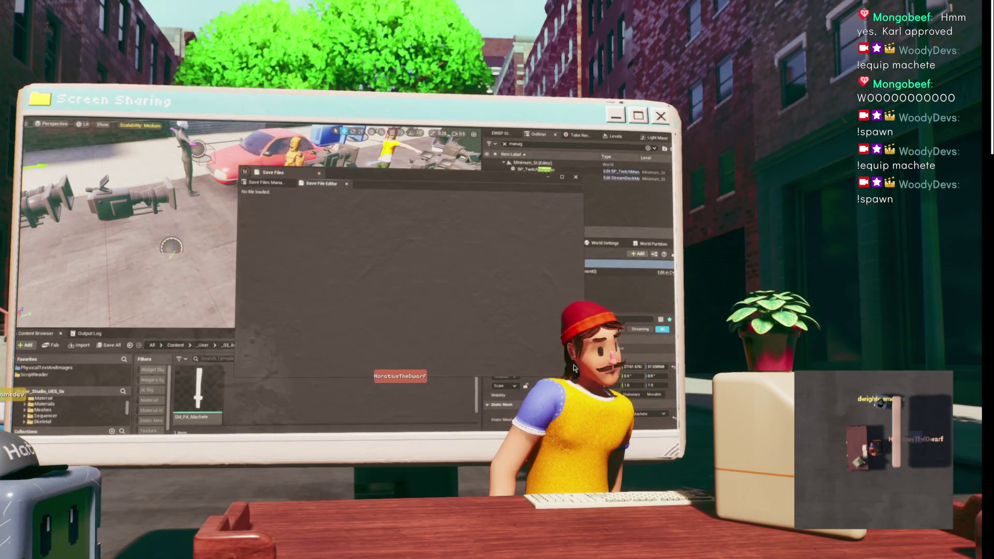
{"action": "left_click", "coordinate": [268, 185]}
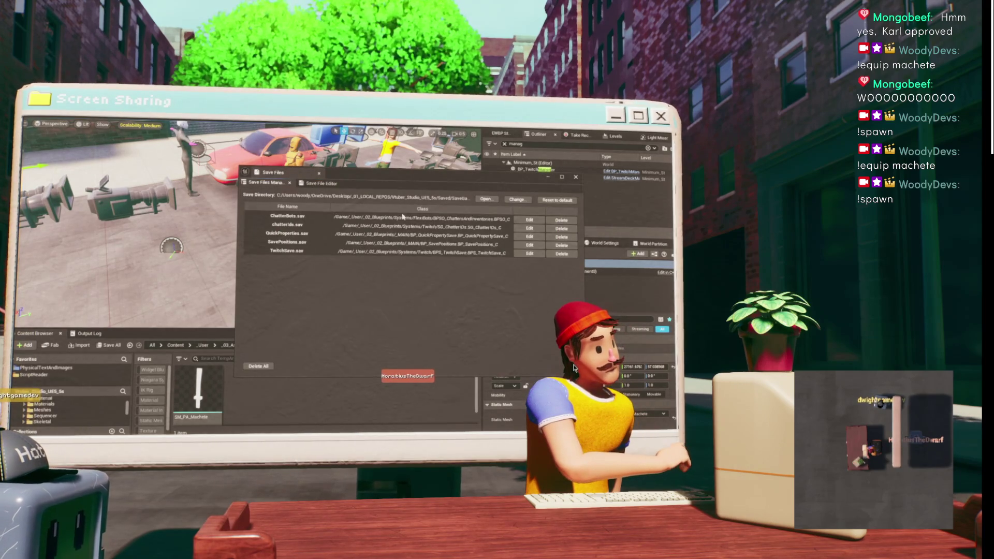
{"action": "left_click", "coordinate": [533, 220]}
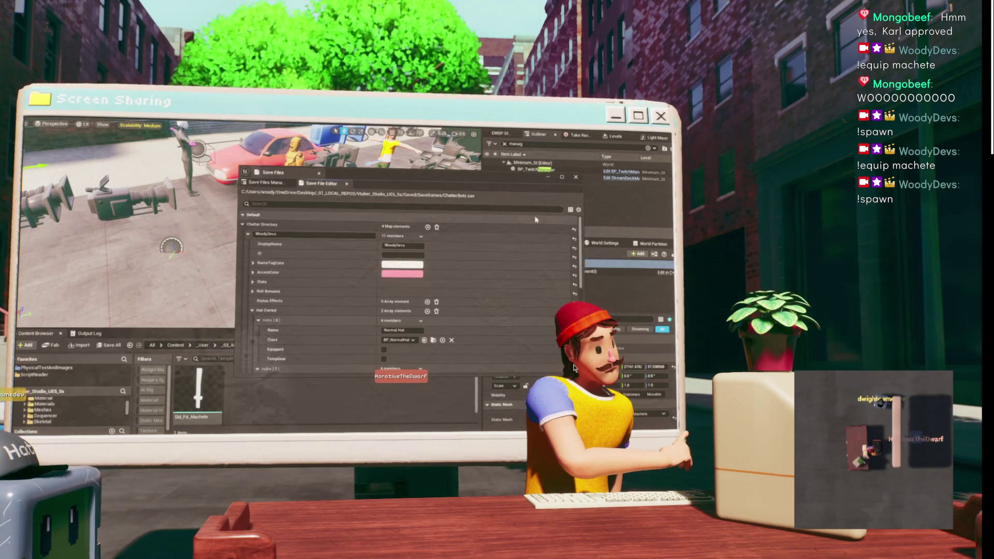
{"action": "scroll", "coordinate": [327, 270], "scroll_direction": "down", "scroll_amount": 3}
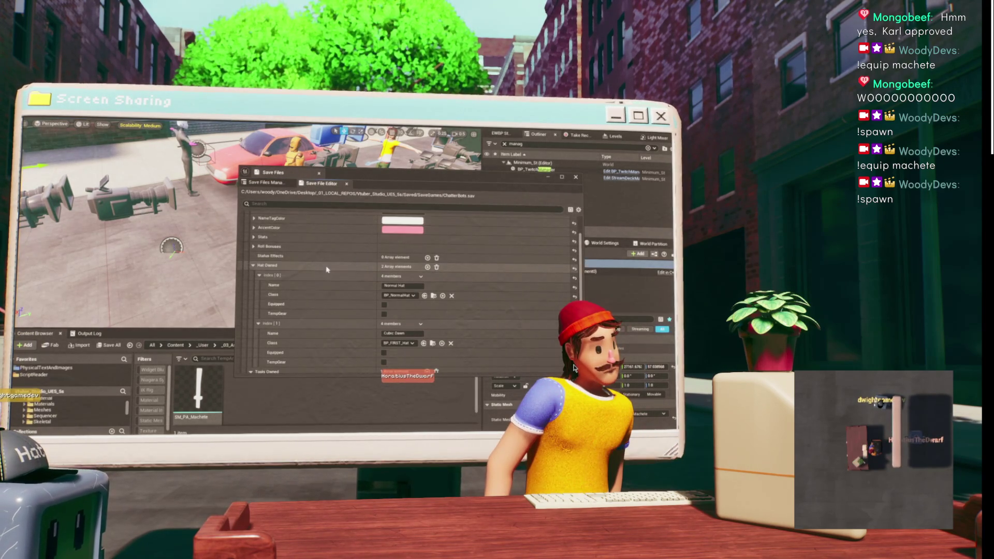
{"action": "scroll", "coordinate": [327, 269], "scroll_direction": "up", "scroll_amount": 2}
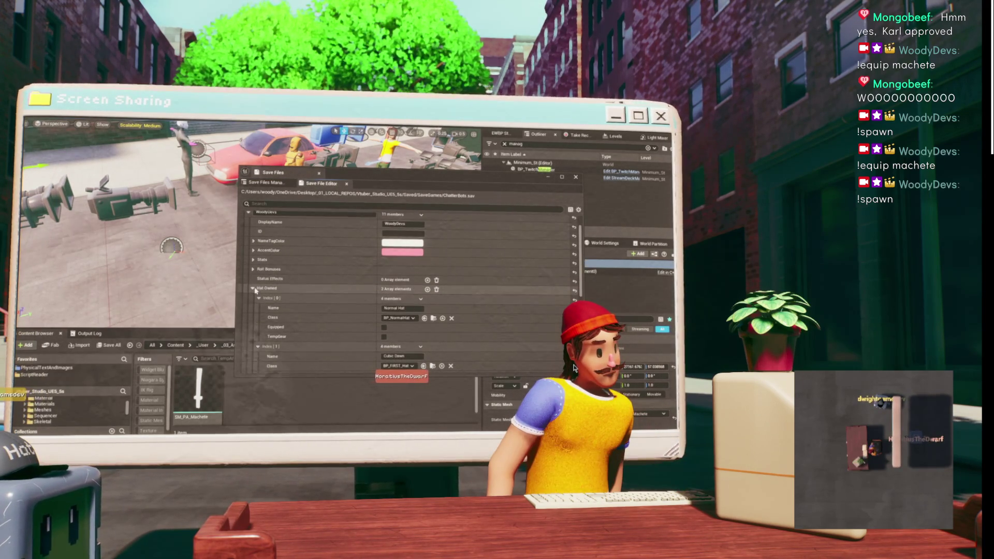
{"action": "left_click", "coordinate": [254, 289]}
{"action": "scroll", "coordinate": [269, 250], "scroll_direction": "down", "scroll_amount": 4}
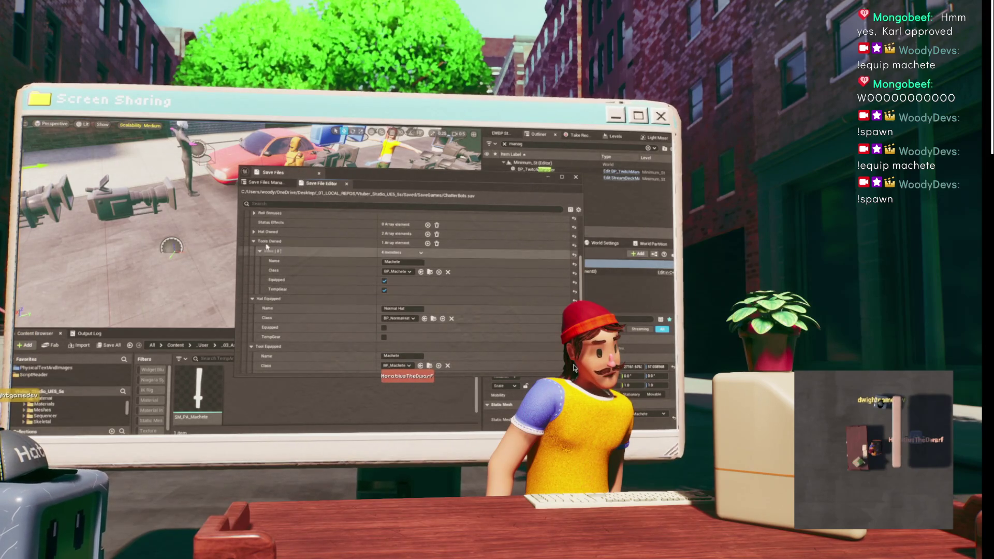
{"action": "scroll", "coordinate": [384, 283], "scroll_direction": "down", "scroll_amount": 3}
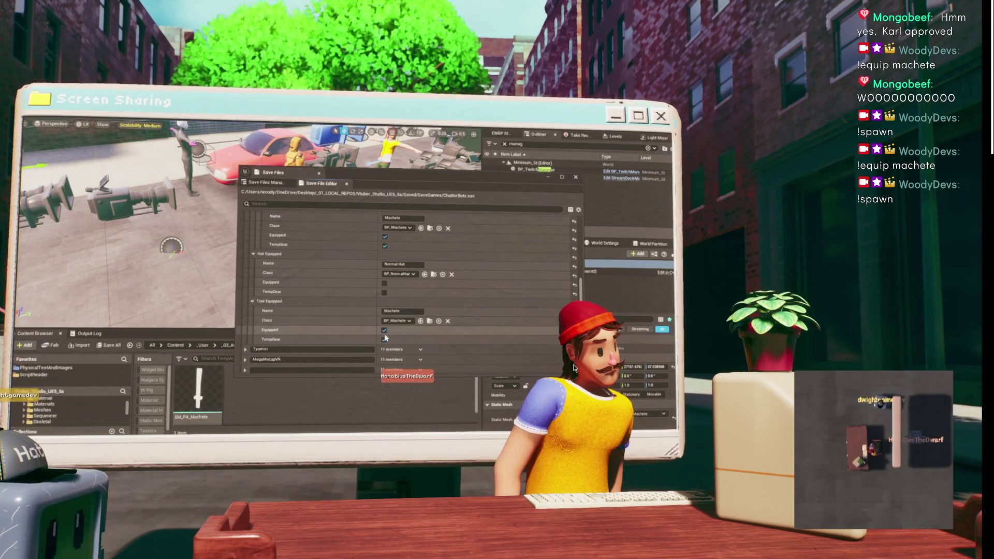
{"action": "scroll", "coordinate": [384, 330], "scroll_direction": "up", "scroll_amount": 3}
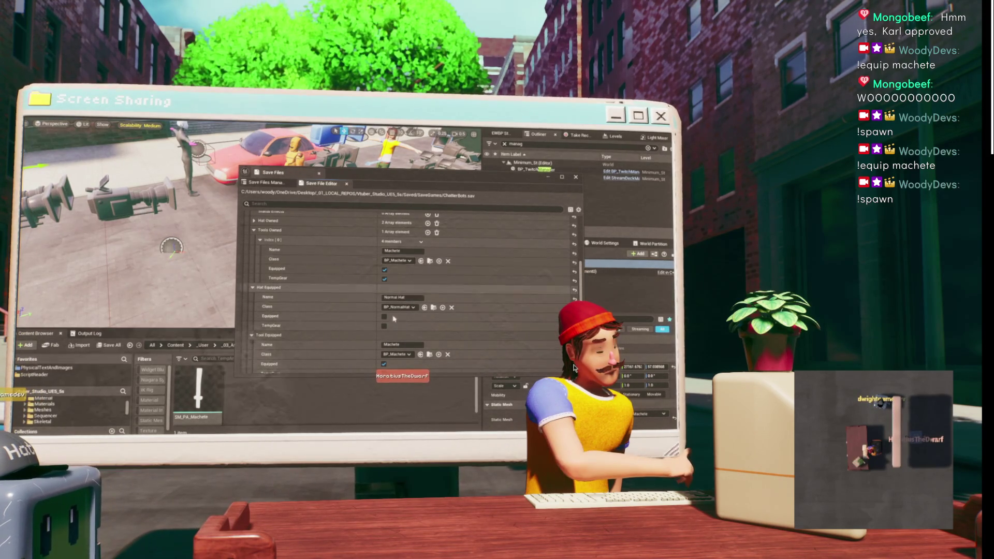
{"action": "left_click", "coordinate": [551, 179]}
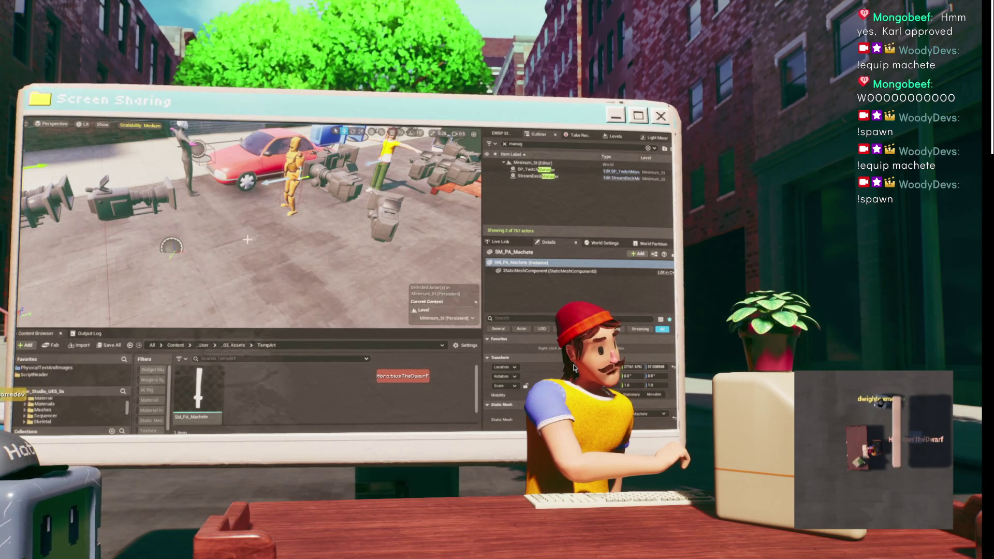
- Open the BP_FlexiBot Blueprint from File > Recent Assets
{"action": "key", "text": "alt+f"}
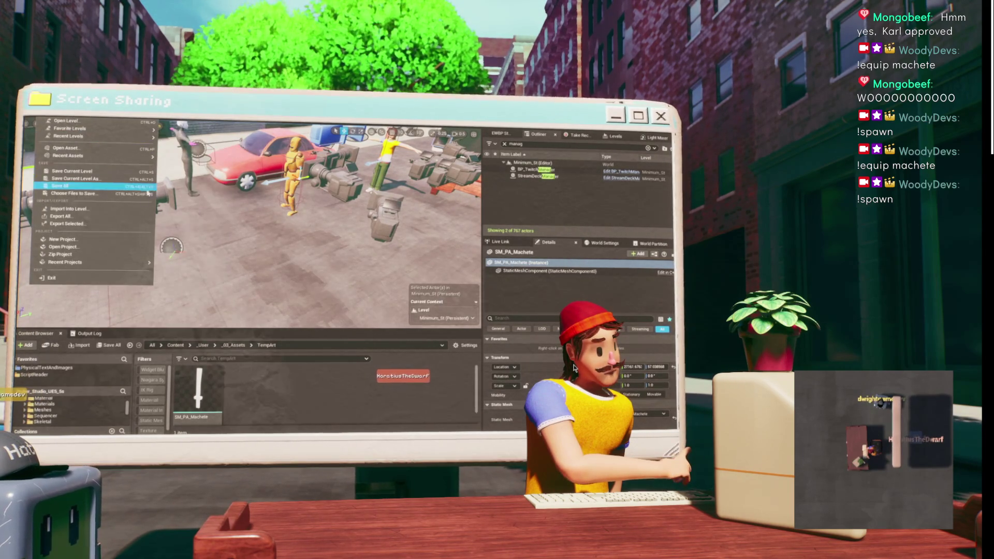
{"action": "mouse_move", "coordinate": [124, 156]}
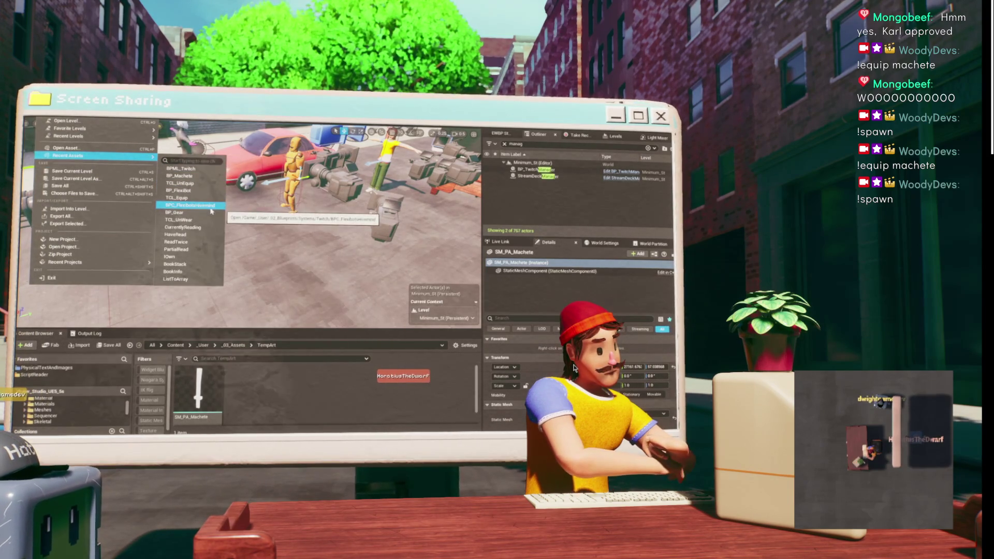
{"action": "left_click", "coordinate": [178, 190]}
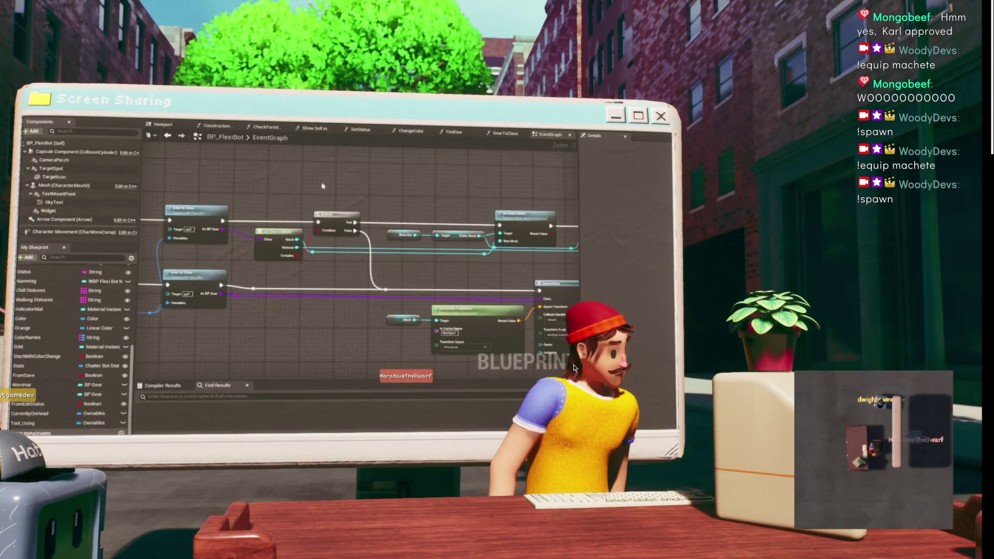
- Tidy BP_FlexiBot's graph, moving the From Edit Status and second Branch nodes lower
{"action": "scroll", "coordinate": [403, 187], "scroll_direction": "down", "scroll_amount": 3}
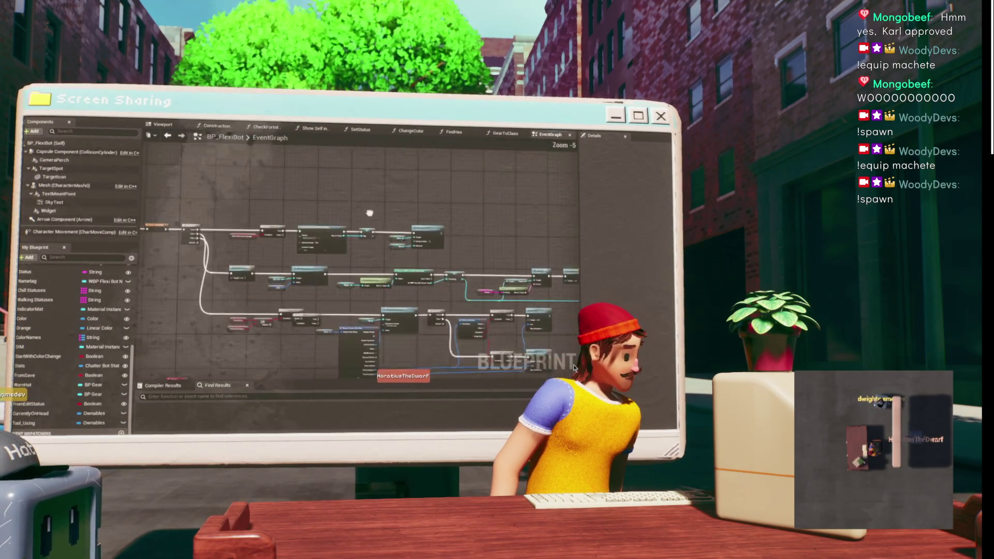
{"action": "scroll", "coordinate": [260, 251], "scroll_direction": "up", "scroll_amount": 4}
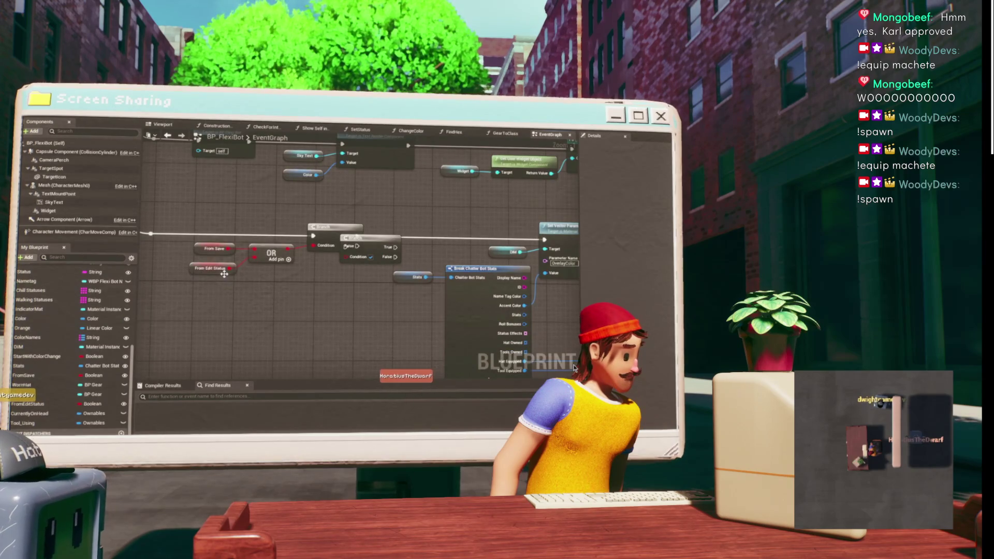
{"action": "left_click_drag", "start_coordinate": [223, 273], "coordinate": [218, 289]}
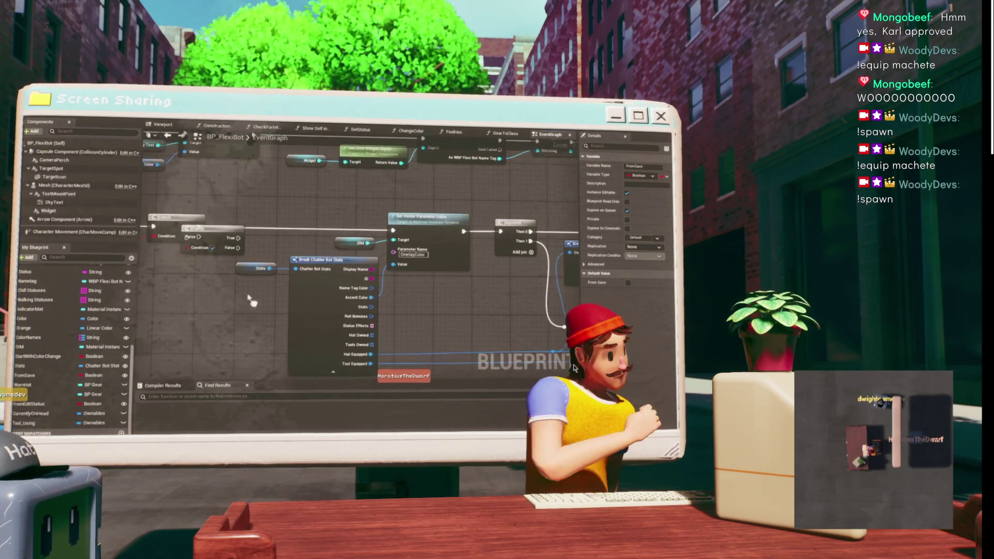
{"action": "left_click_drag", "start_coordinate": [236, 236], "coordinate": [191, 313]}
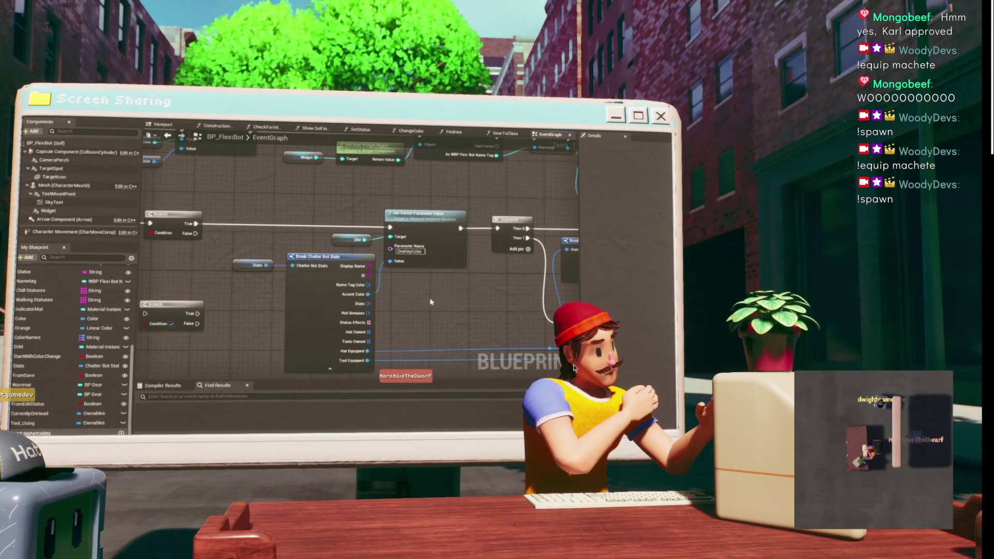
{"action": "left_click_drag", "start_coordinate": [444, 299], "coordinate": [285, 287]}
{"action": "mouse_move", "coordinate": [350, 293]}
{"action": "left_mouse_down"}
{"action": "mouse_move", "coordinate": [306, 280]}
{"action": "mouse_move", "coordinate": [269, 244]}
{"action": "mouse_move", "coordinate": [238, 257]}
{"action": "left_mouse_up"}
{"action": "mouse_move", "coordinate": [258, 243]}
{"action": "left_mouse_down"}
{"action": "mouse_move", "coordinate": [329, 220]}
{"action": "mouse_move", "coordinate": [278, 286]}
{"action": "left_mouse_up"}
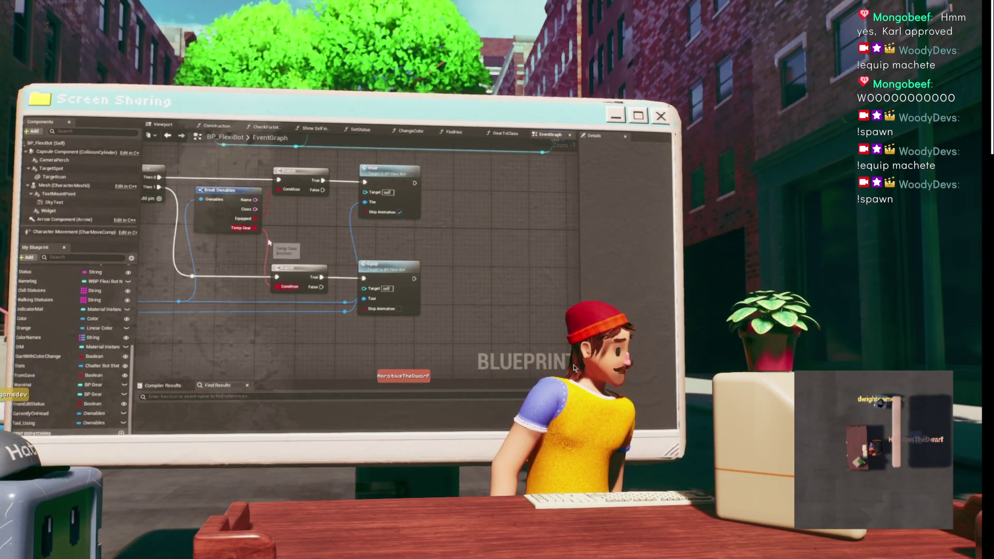
{"action": "left_click_drag", "start_coordinate": [268, 242], "coordinate": [300, 150]}
{"action": "mouse_move", "coordinate": [543, 244]}
{"action": "left_mouse_down"}
{"action": "mouse_move", "coordinate": [310, 264]}
{"action": "mouse_move", "coordinate": [387, 220]}
{"action": "left_mouse_up"}
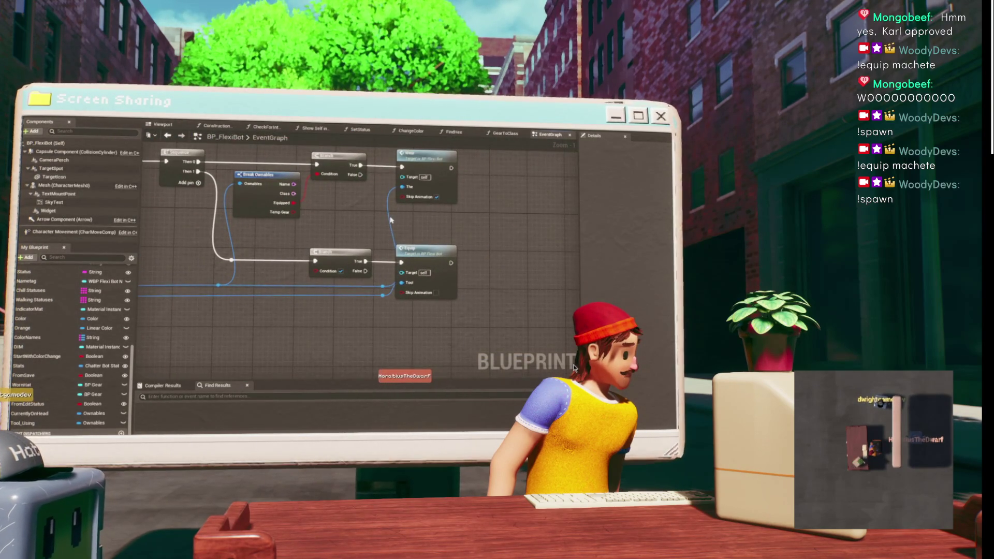
{"action": "left_click_drag", "start_coordinate": [419, 254], "coordinate": [283, 255]}
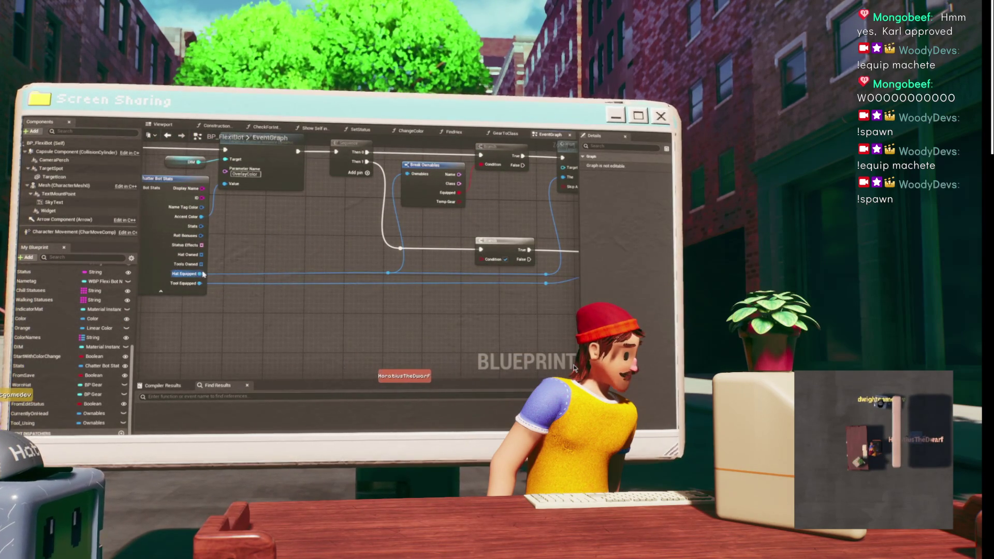
{"action": "left_click_drag", "start_coordinate": [525, 273], "coordinate": [447, 267]}
- Paste a second Break Ownables node, add a reroute, and wire Equipped into the Branch Condition
{"action": "key", "text": "ctrl+v"}
{"action": "left_click_drag", "start_coordinate": [310, 283], "coordinate": [348, 264]}
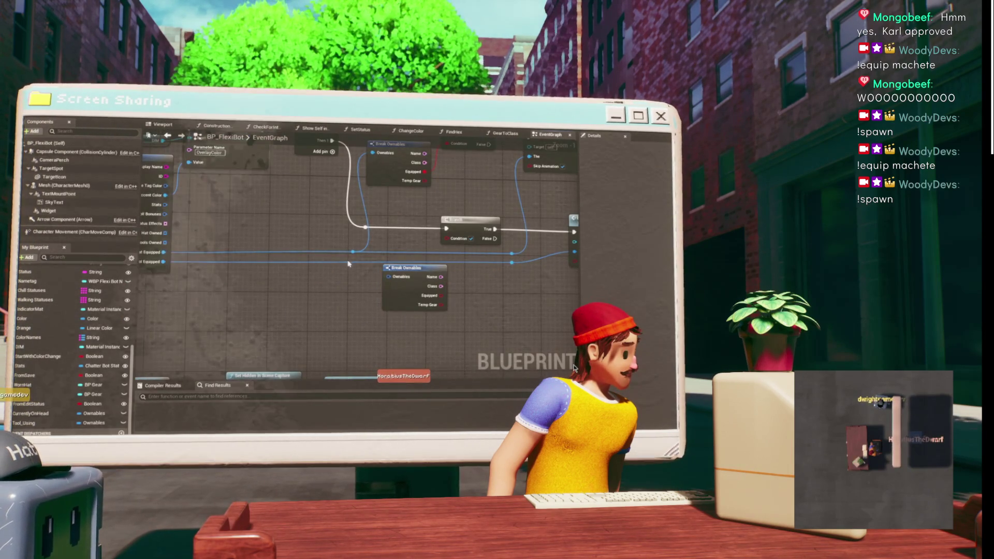
{"action": "double_click", "coordinate": [347, 262]}
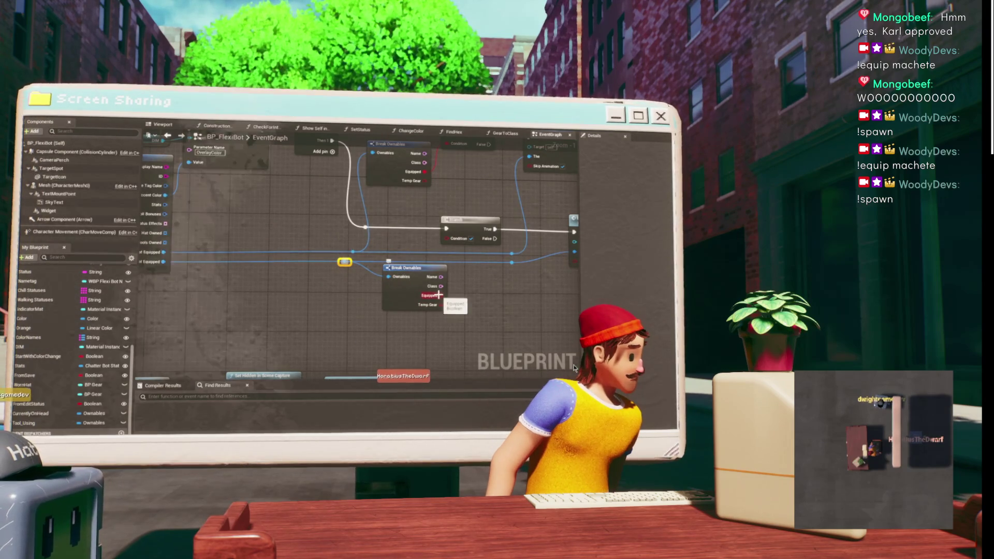
{"action": "left_click_drag", "start_coordinate": [442, 295], "coordinate": [446, 238]}
{"action": "left_click_drag", "start_coordinate": [449, 195], "coordinate": [385, 227]}
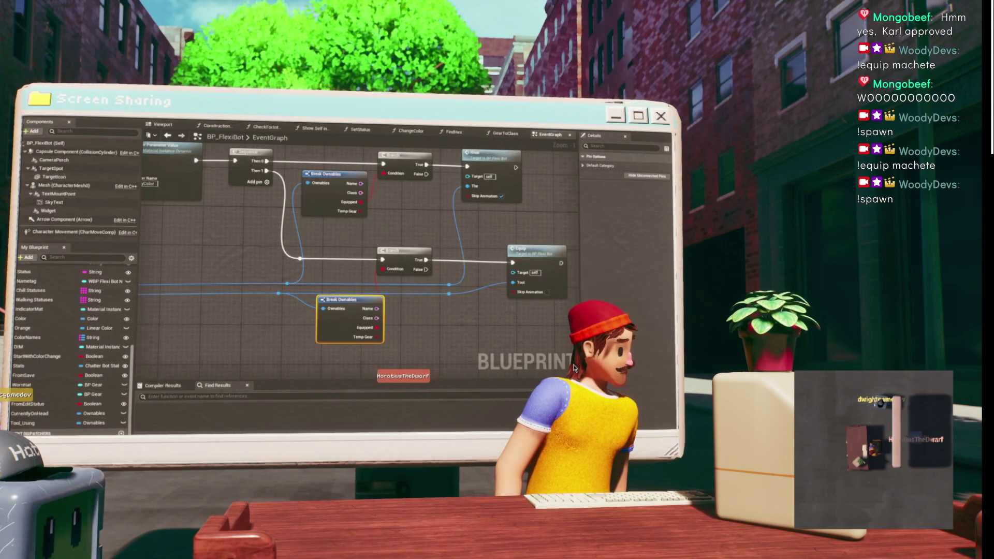
{"action": "key", "text": "alt+Tab"}
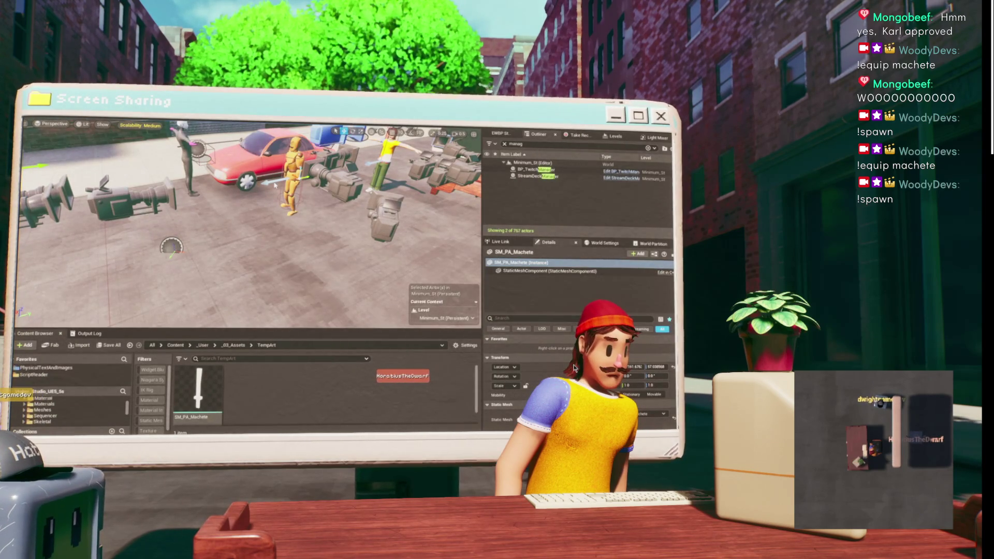
- Run Play-In-Editor, float the utility widget panel, then return to the BP_FlexiBot EventGraph
{"action": "key", "text": "alt+p"}
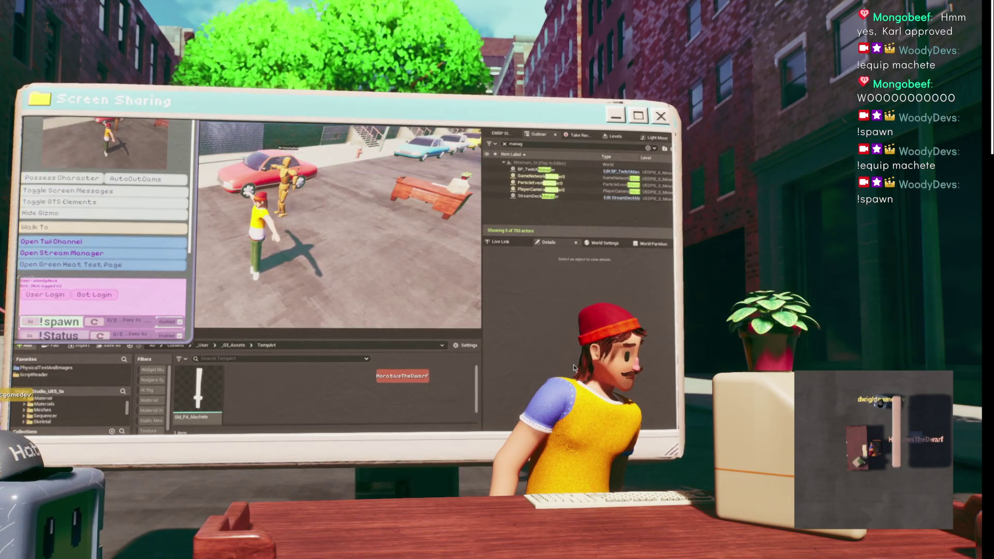
{"action": "left_click_drag", "start_coordinate": [77, 122], "coordinate": [454, 153]}
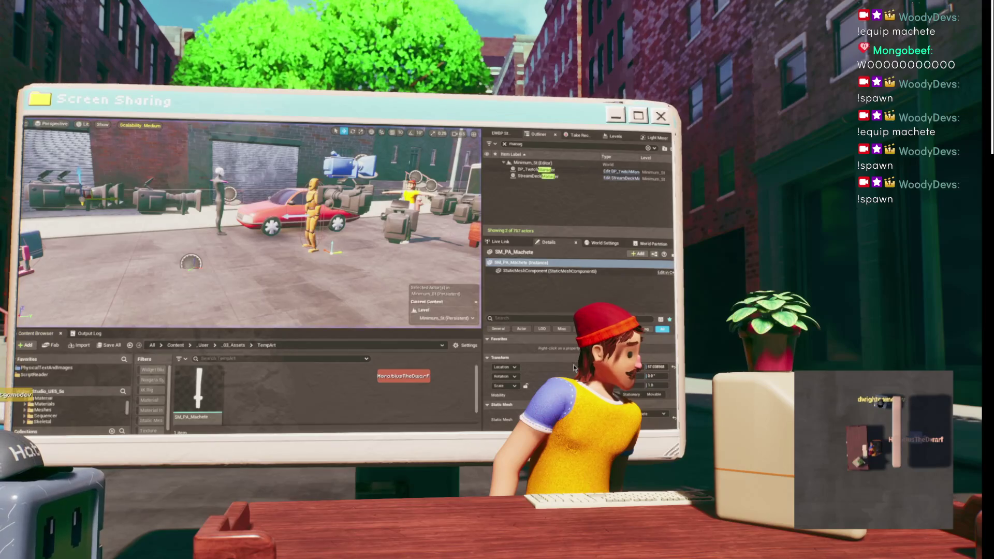
{"action": "key", "text": "alt+Tab"}
{"action": "left_click_drag", "start_coordinate": [526, 290], "coordinate": [412, 302]}
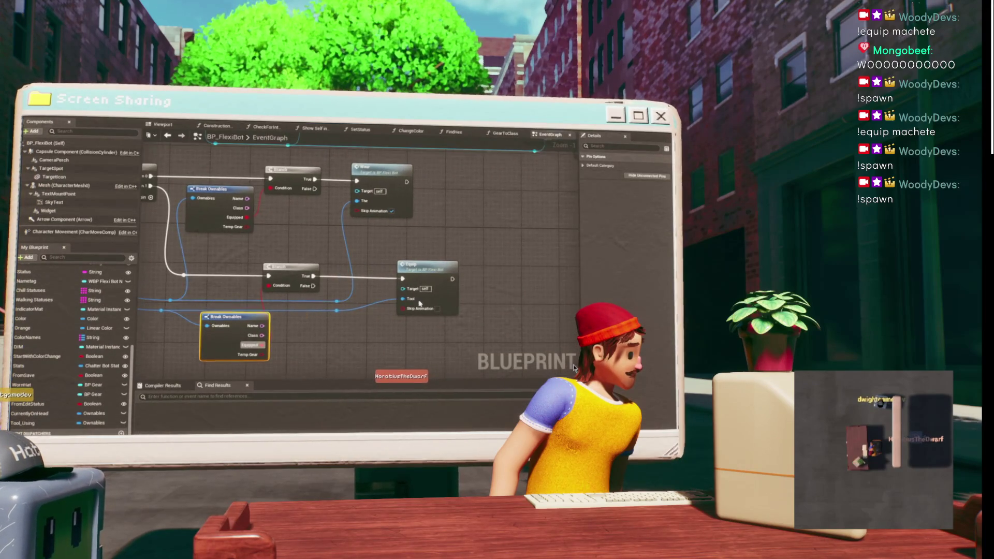
- Jump to the Equip custom event's definition and zoom to inspect its Play Montage nodes
{"action": "double_click", "coordinate": [430, 295]}
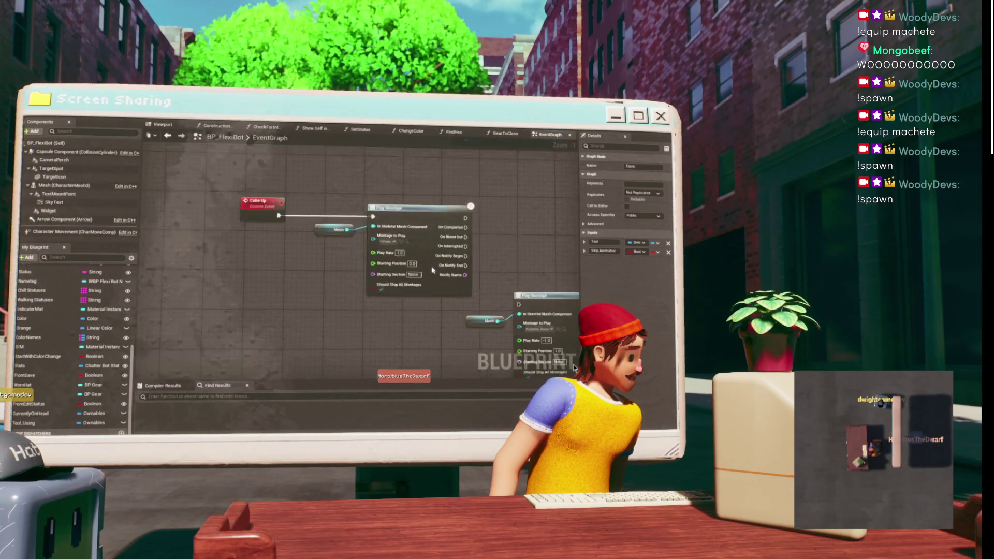
{"action": "scroll", "coordinate": [240, 193], "scroll_direction": "down", "scroll_amount": 3}
{"action": "mouse_move", "coordinate": [239, 193]}
{"action": "left_mouse_down"}
{"action": "mouse_move", "coordinate": [388, 222]}
{"action": "mouse_move", "coordinate": [319, 171]}
{"action": "mouse_move", "coordinate": [237, 159]}
{"action": "left_mouse_up"}
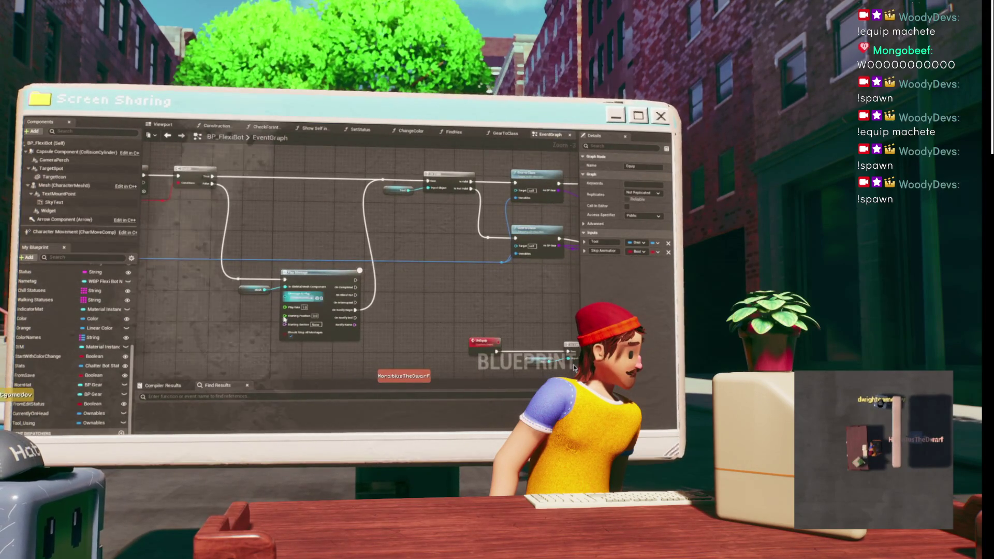
{"action": "scroll", "coordinate": [288, 286], "scroll_direction": "up", "scroll_amount": 4}
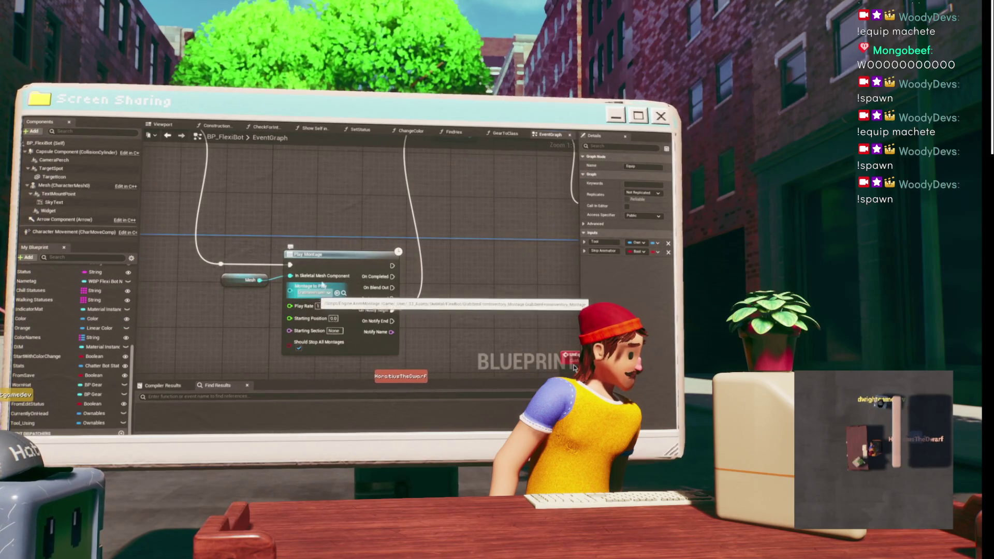
{"action": "scroll", "coordinate": [317, 296], "scroll_direction": "down", "scroll_amount": 3}
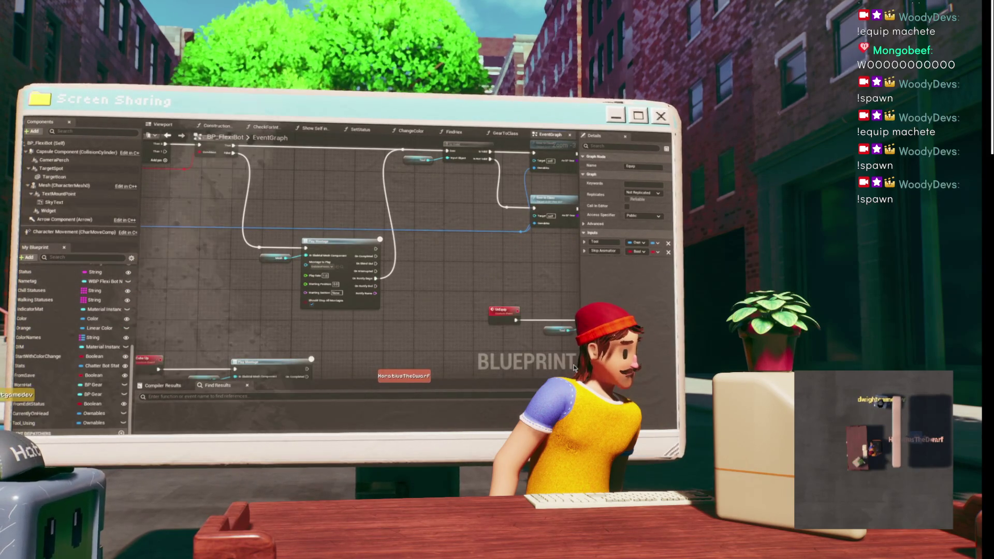
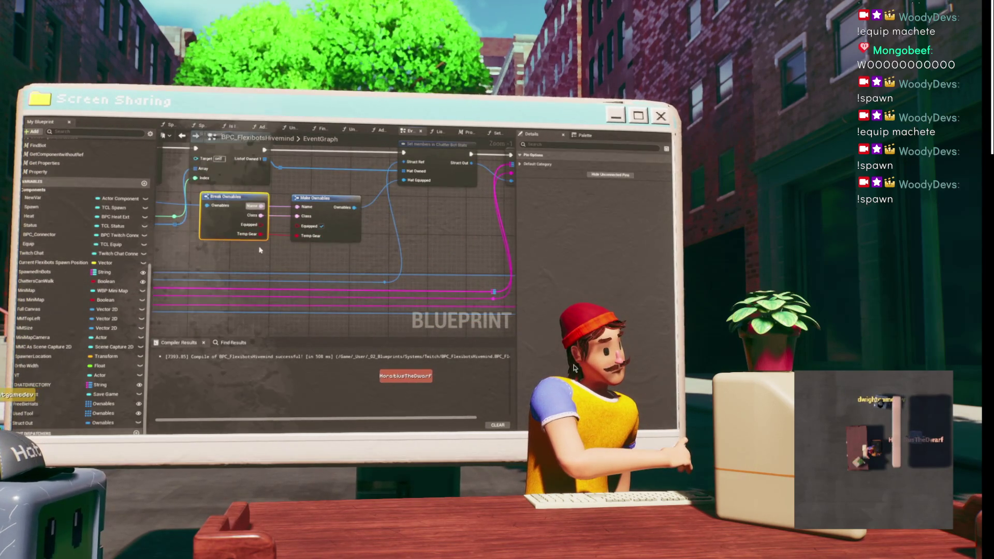
- Place the Break Ownables node and line Make Ownables up beside it under Set Element
{"action": "left_click", "coordinate": [292, 257]}
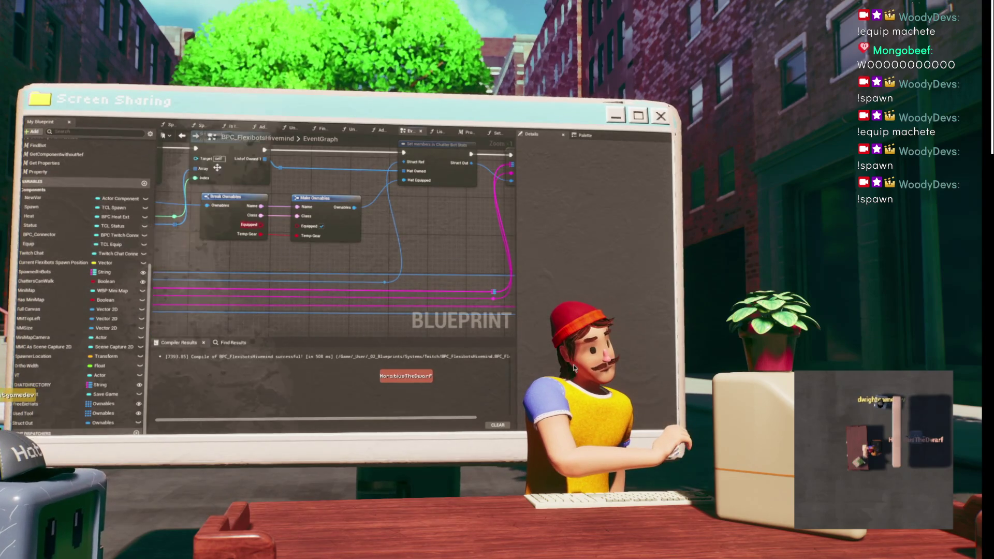
{"action": "left_click", "coordinate": [334, 206]}
{"action": "left_click_drag", "start_coordinate": [306, 195], "coordinate": [307, 263]}
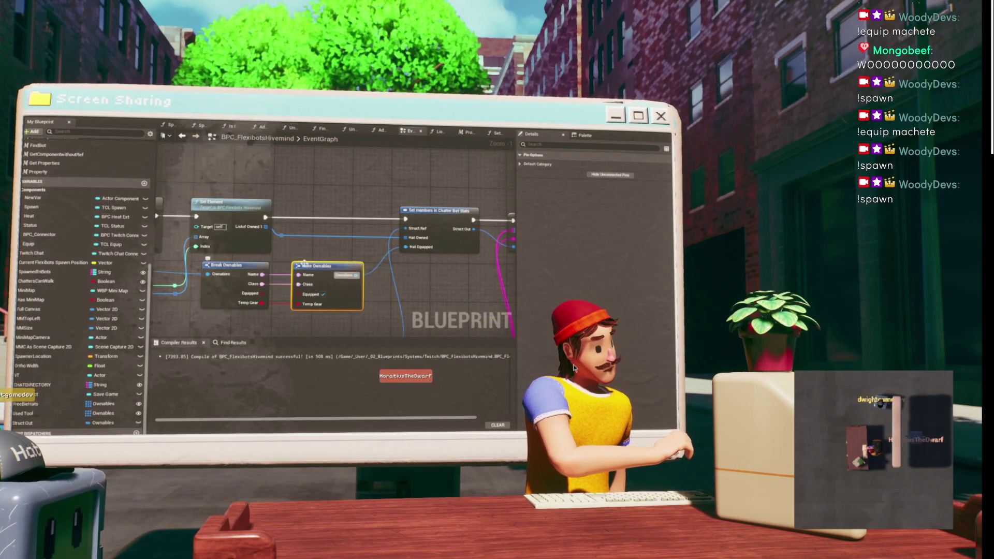
{"action": "left_click_drag", "start_coordinate": [327, 260], "coordinate": [291, 220]}
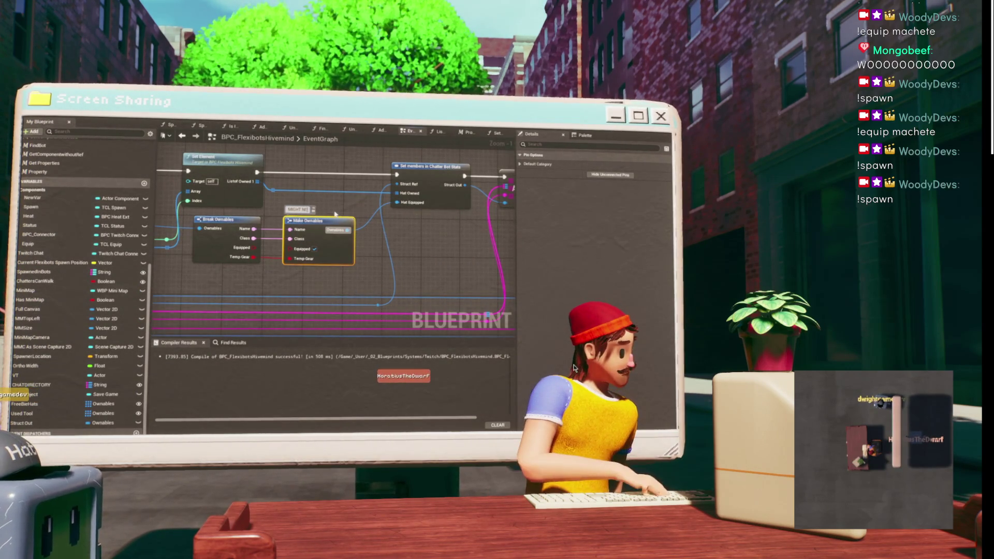
- Correct the Make Ownables comment so it reads 'MIGHT NEED TO REDO'
{"action": "key", "text": "BackSpace"}
{"action": "type", "text": "REDO"}
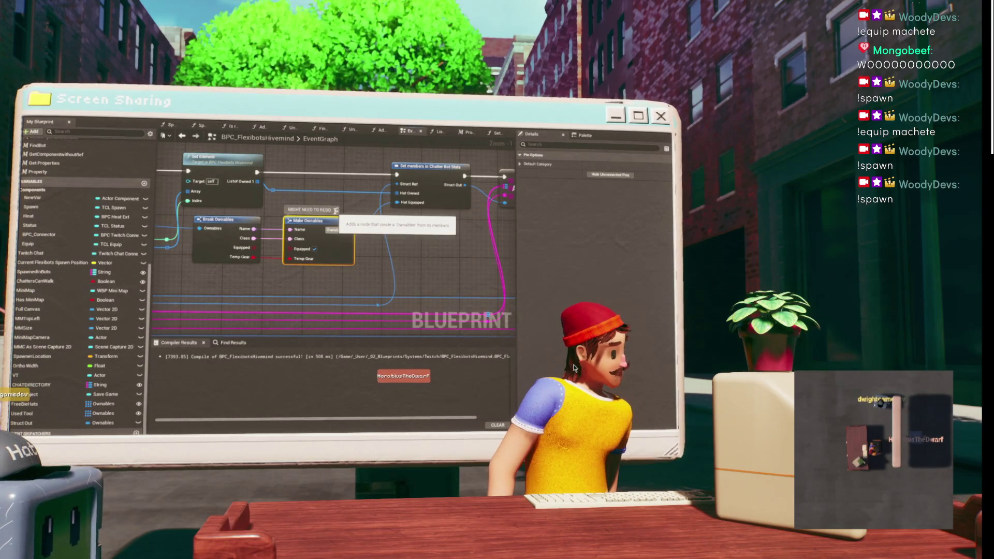
{"action": "left_click_drag", "start_coordinate": [251, 217], "coordinate": [302, 204]}
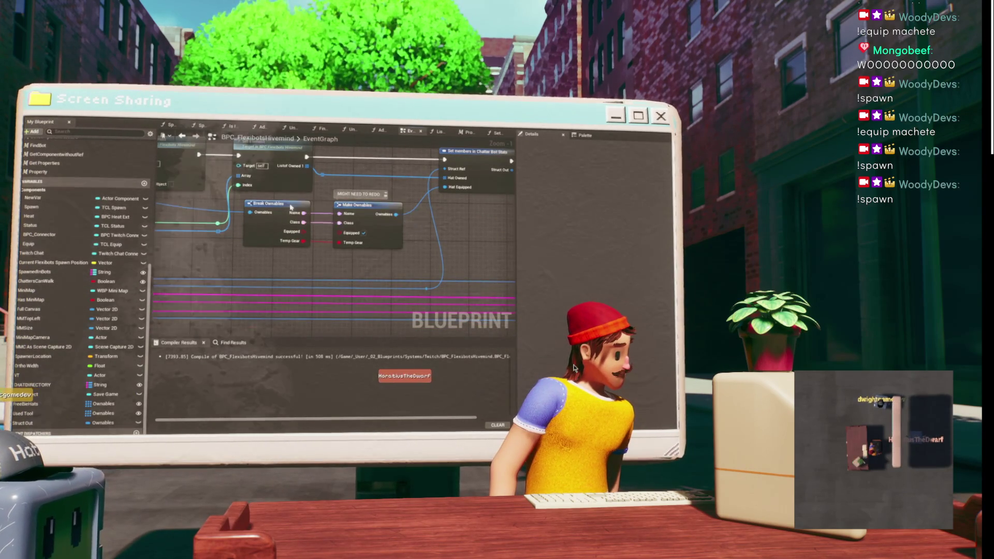
{"action": "mouse_move", "coordinate": [362, 188]}
{"action": "left_mouse_down"}
{"action": "mouse_move", "coordinate": [327, 229]}
{"action": "mouse_move", "coordinate": [359, 242]}
{"action": "left_mouse_up"}
{"action": "scroll", "coordinate": [326, 229], "scroll_direction": "down", "scroll_amount": 2}
{"action": "scroll", "coordinate": [359, 241], "scroll_direction": "down", "scroll_amount": 2}
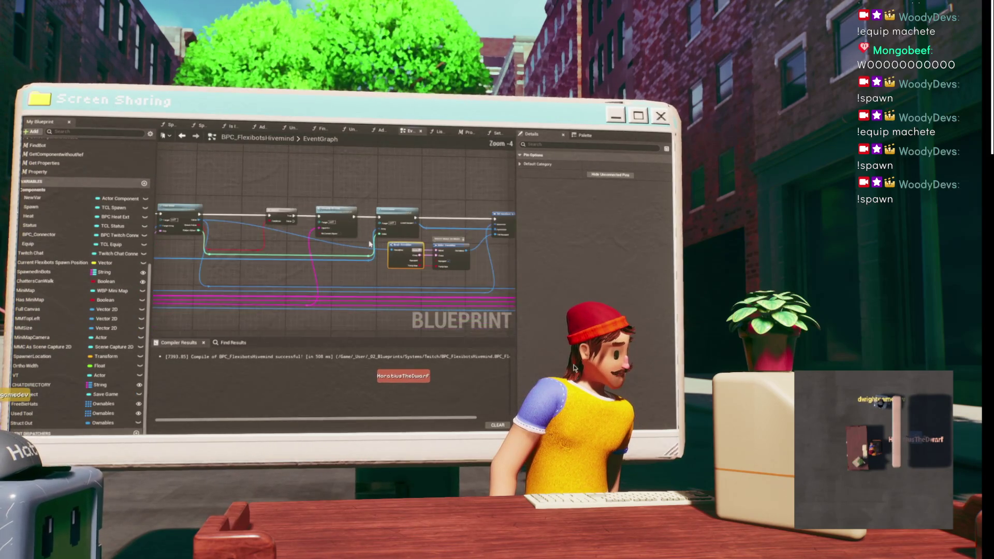
{"action": "scroll", "coordinate": [374, 267], "scroll_direction": "up", "scroll_amount": 2}
{"action": "mouse_move", "coordinate": [374, 266]}
{"action": "left_mouse_down"}
{"action": "mouse_move", "coordinate": [332, 194]}
{"action": "mouse_move", "coordinate": [360, 159]}
{"action": "left_mouse_up"}
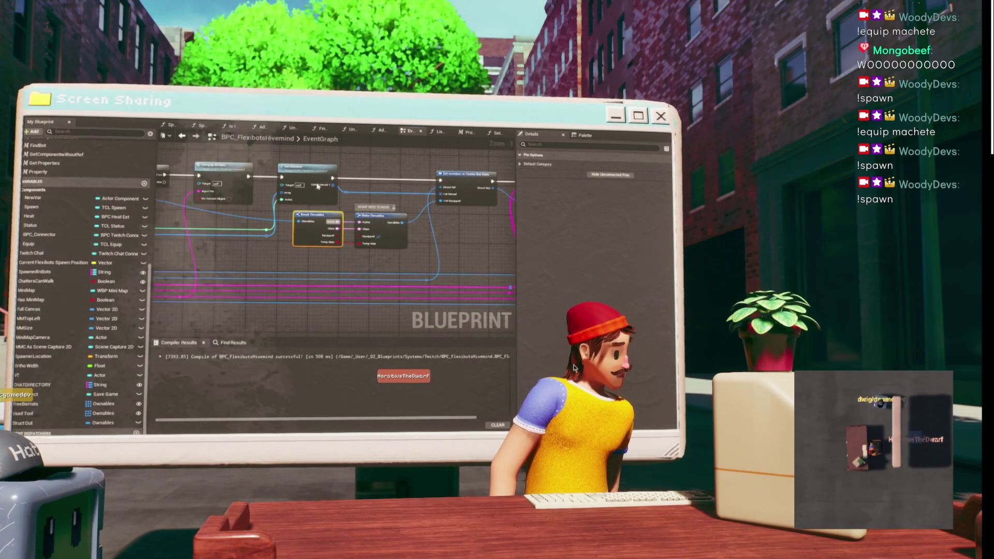
{"action": "left_click", "coordinate": [302, 171]}
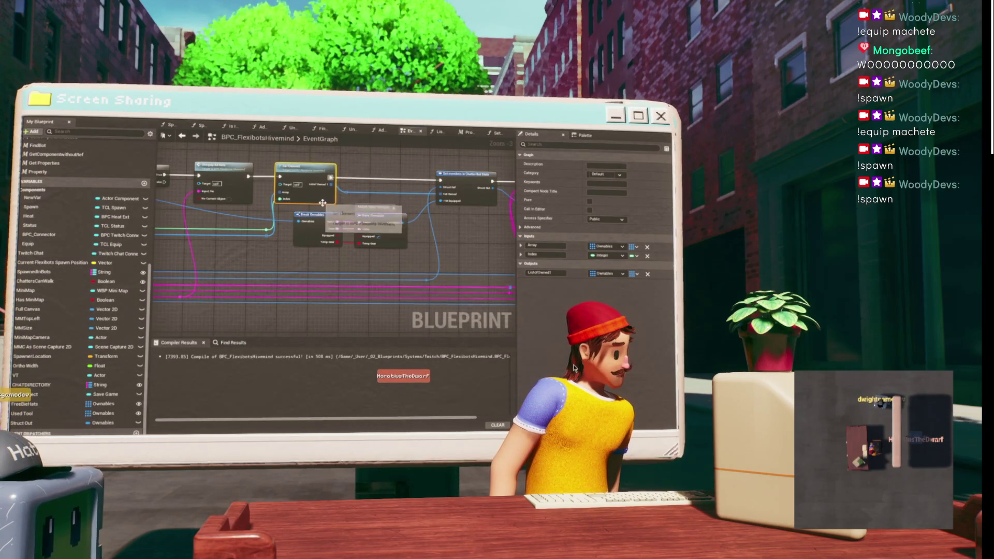
{"action": "scroll", "coordinate": [330, 209], "scroll_direction": "down", "scroll_amount": 5}
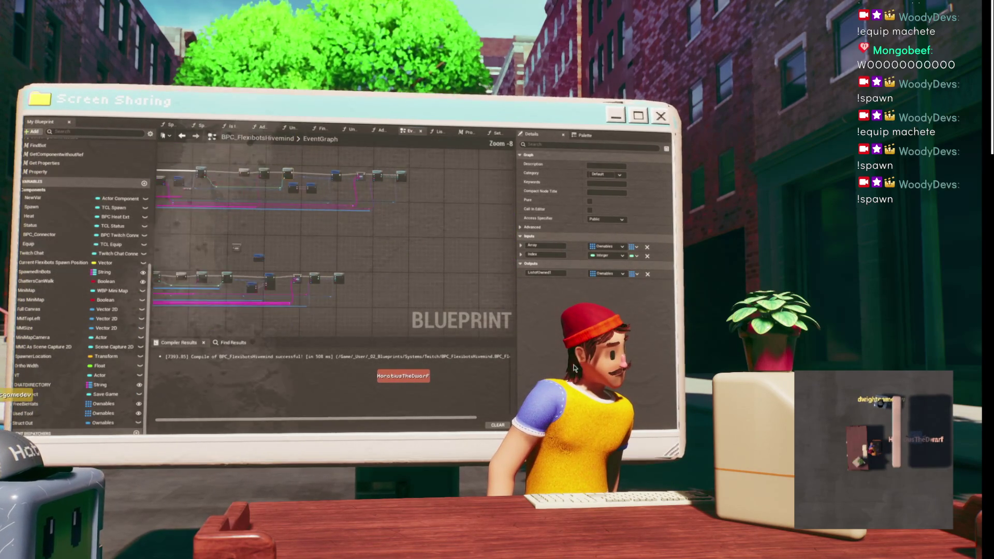
{"action": "scroll", "coordinate": [316, 213], "scroll_direction": "up", "scroll_amount": 5}
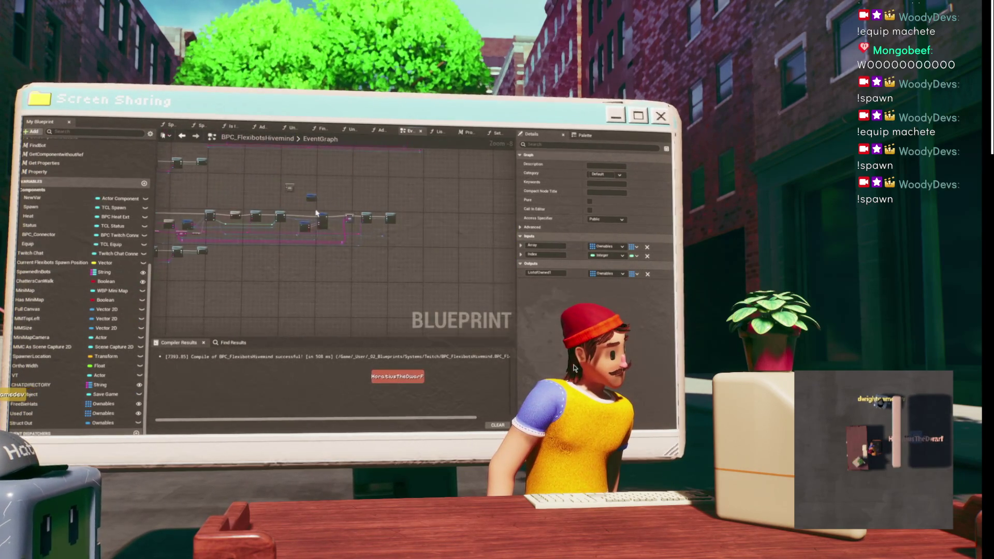
{"action": "left_click", "coordinate": [370, 187]}
- Save the BPC_FlexibotsHivemind blueprint with Ctrl+S
{"action": "left_click_drag", "start_coordinate": [370, 187], "coordinate": [400, 193]}
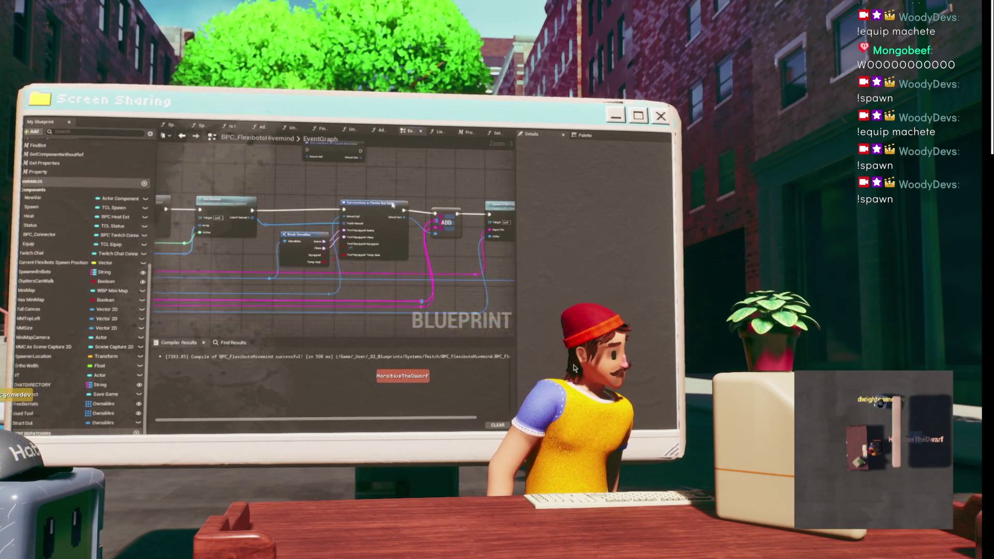
{"action": "left_click", "coordinate": [385, 222]}
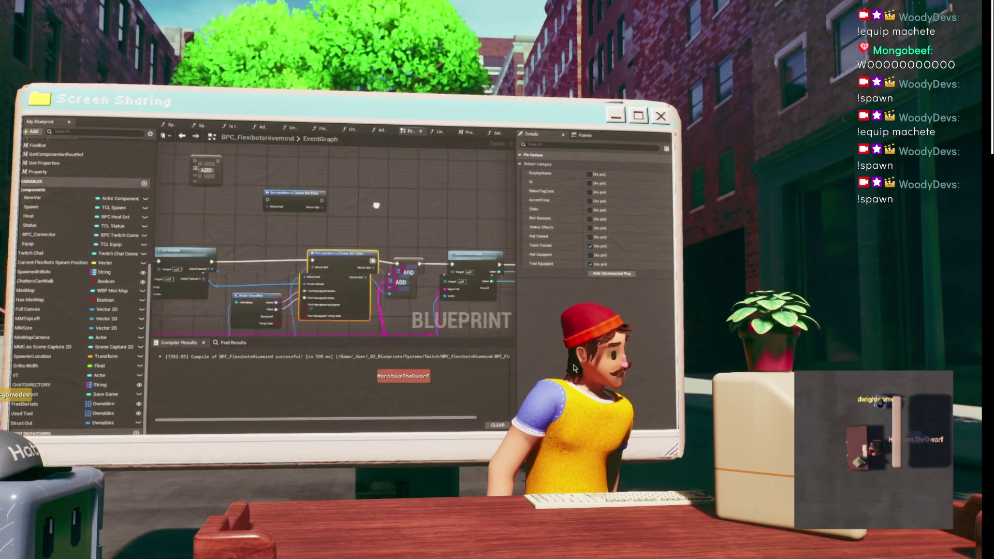
{"action": "mouse_move", "coordinate": [328, 190]}
{"action": "left_mouse_down"}
{"action": "mouse_move", "coordinate": [398, 180]}
{"action": "mouse_move", "coordinate": [320, 247]}
{"action": "mouse_move", "coordinate": [351, 248]}
{"action": "left_mouse_up"}
{"action": "key", "text": "ctrl+s"}
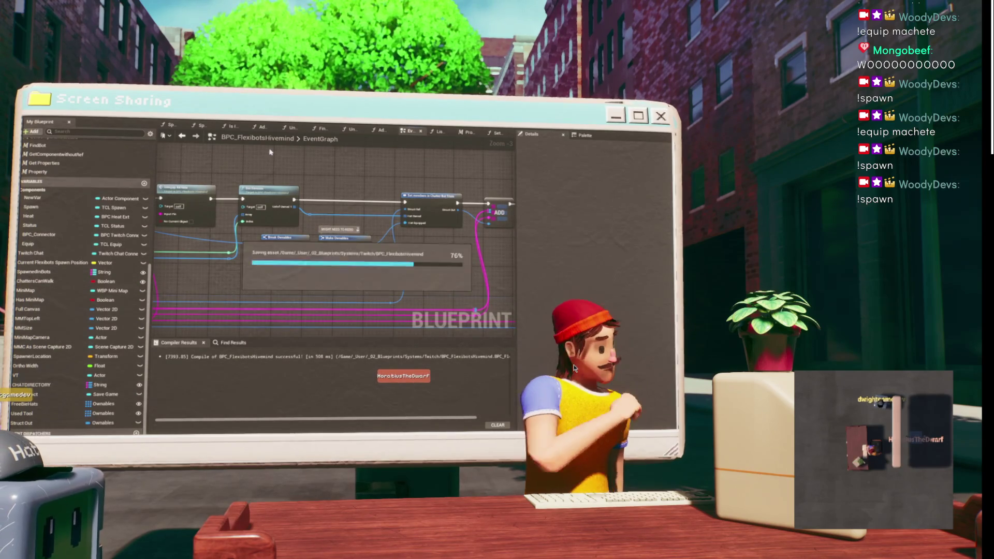